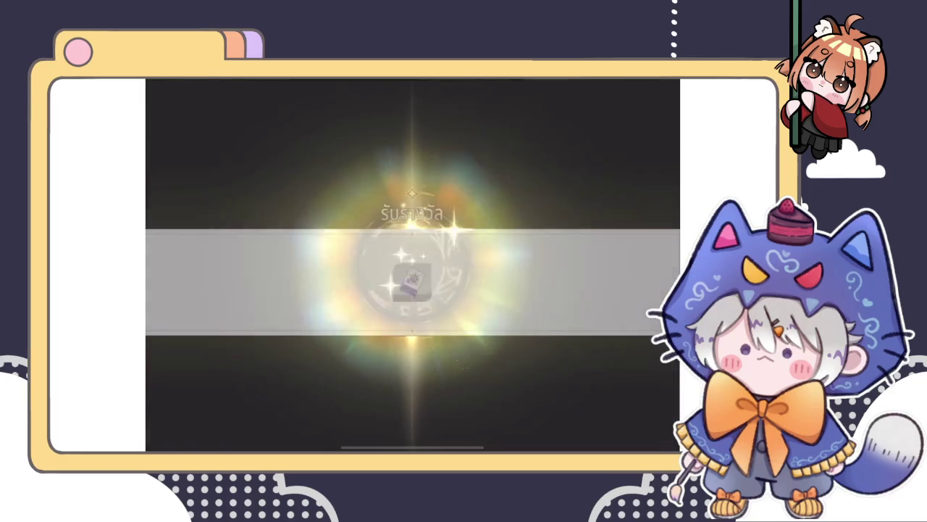
Claim the free ruby pack and the free daily key bundle in the Shop
click(495, 387)
click(358, 120)
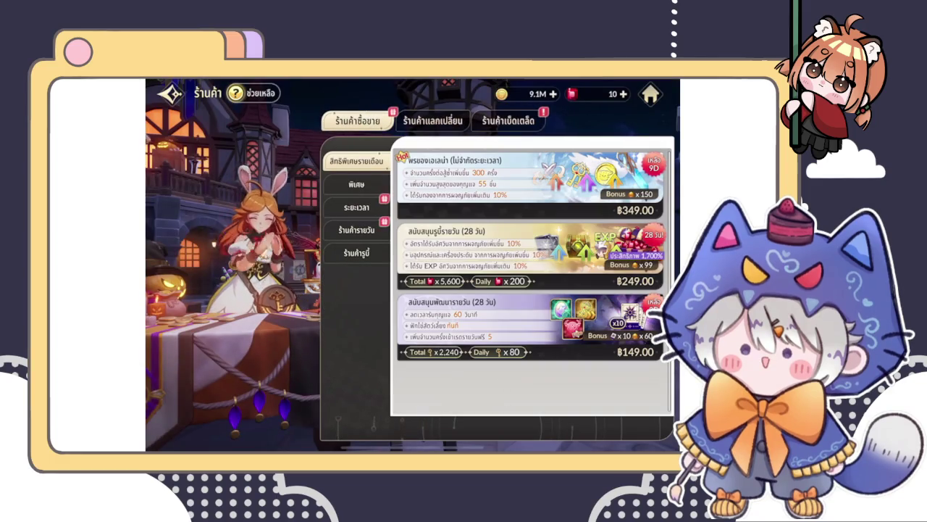
click(357, 207)
click(451, 202)
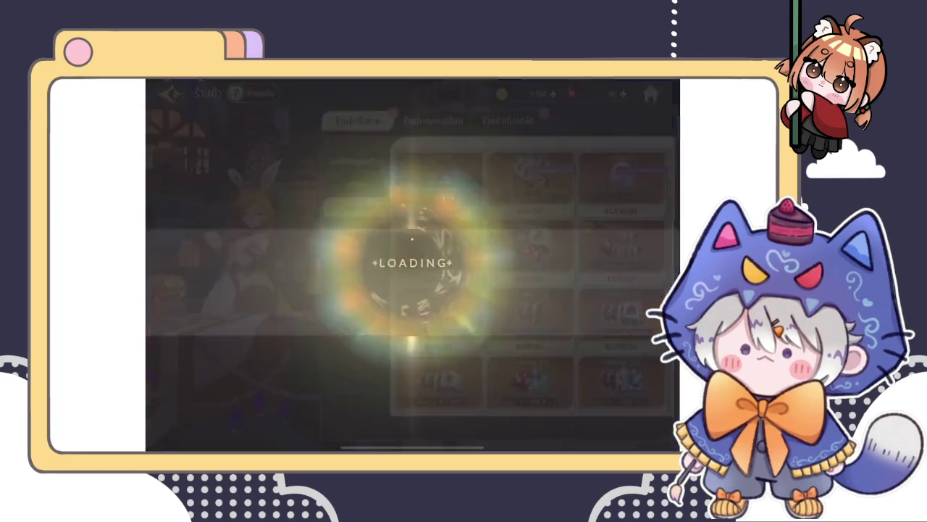
click(347, 364)
click(356, 229)
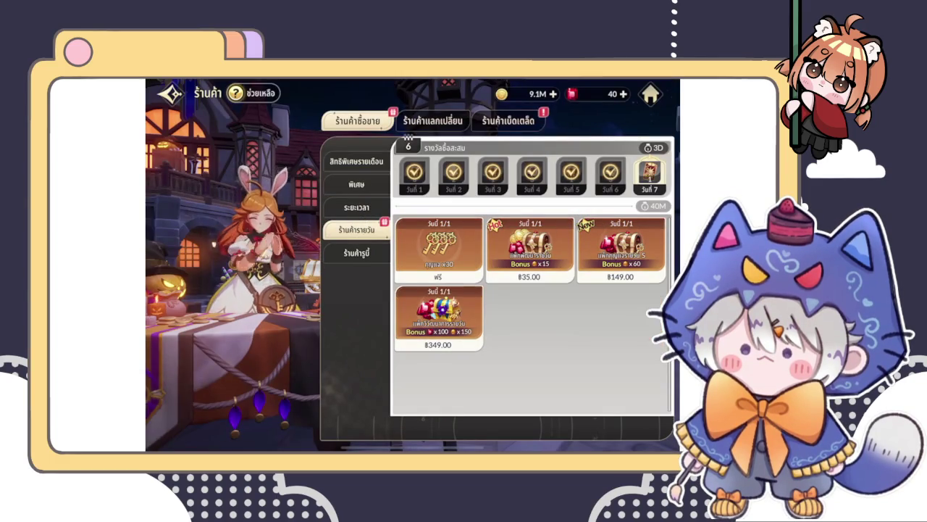
click(439, 246)
click(361, 376)
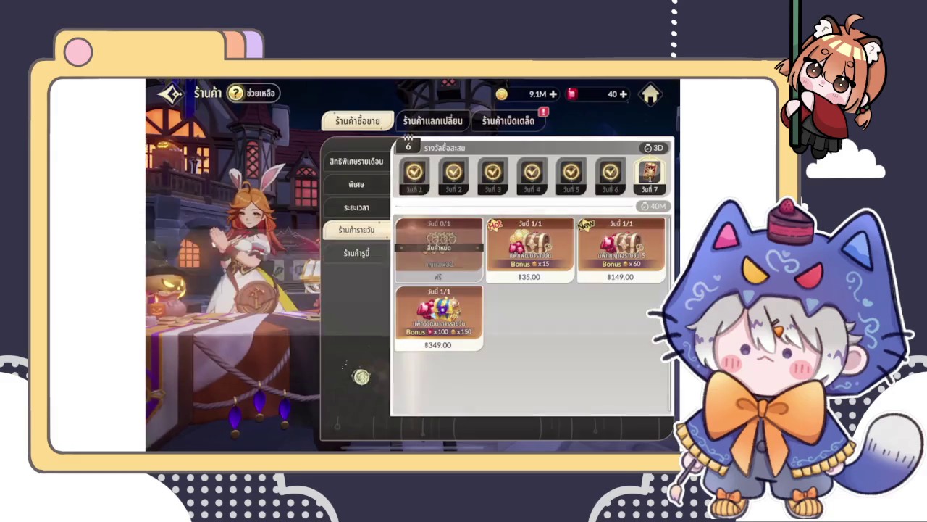
Buy the key chest and summon ticket for 70,000 gold each in the misc shop, then return to town
click(509, 120)
click(367, 181)
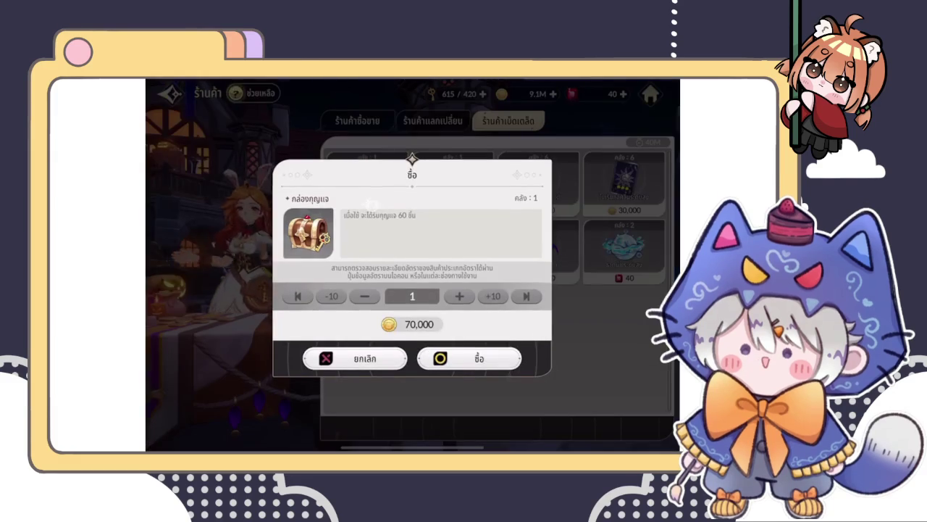
click(459, 368)
click(404, 399)
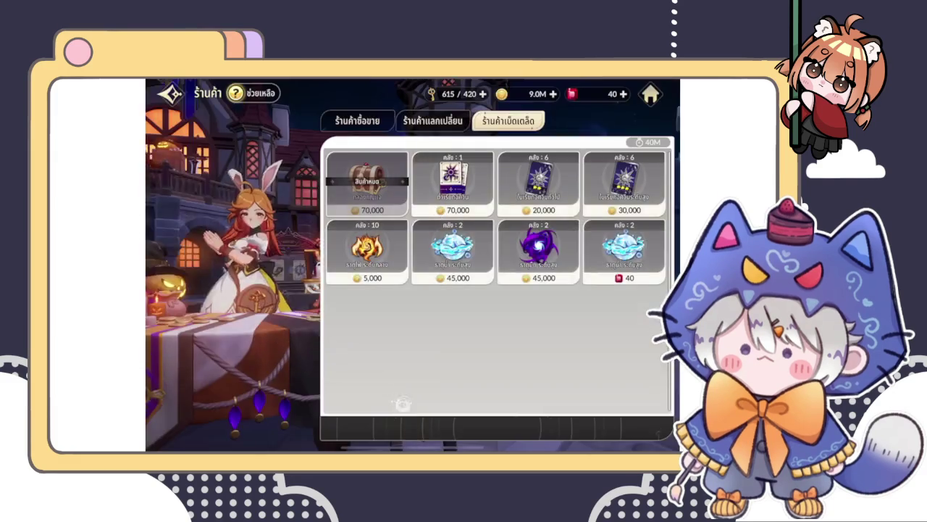
click(449, 180)
click(469, 358)
click(476, 375)
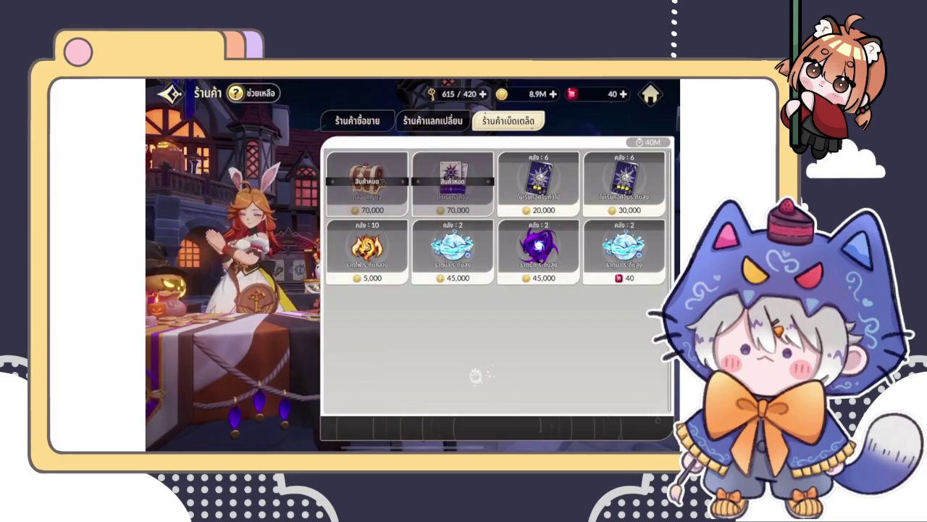
click(650, 94)
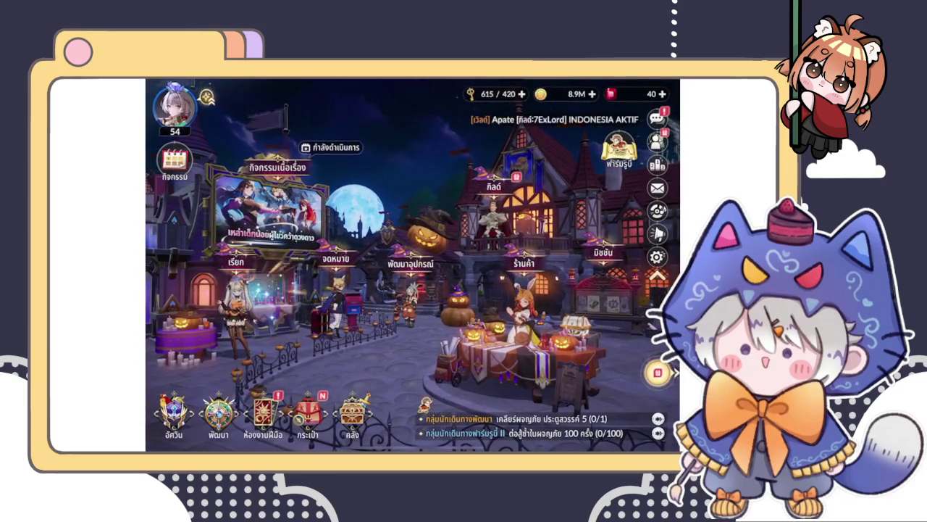
Collect all friend honor points, clear the three received friend requests, and send points to all friends
click(656, 141)
click(562, 376)
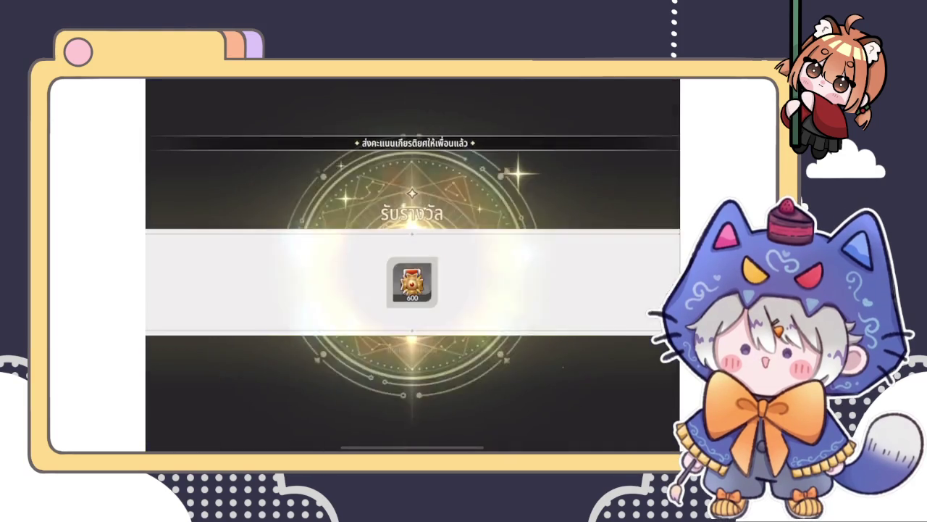
click(225, 219)
click(593, 182)
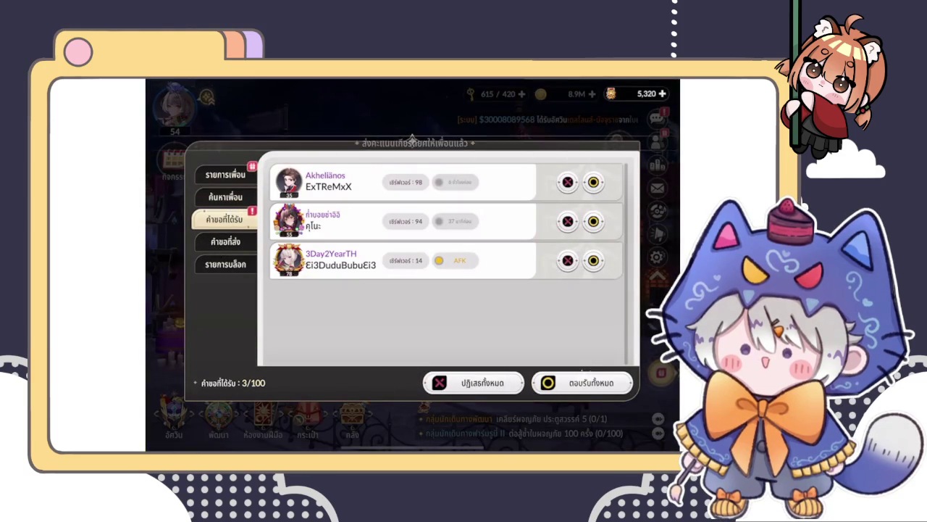
click(593, 182)
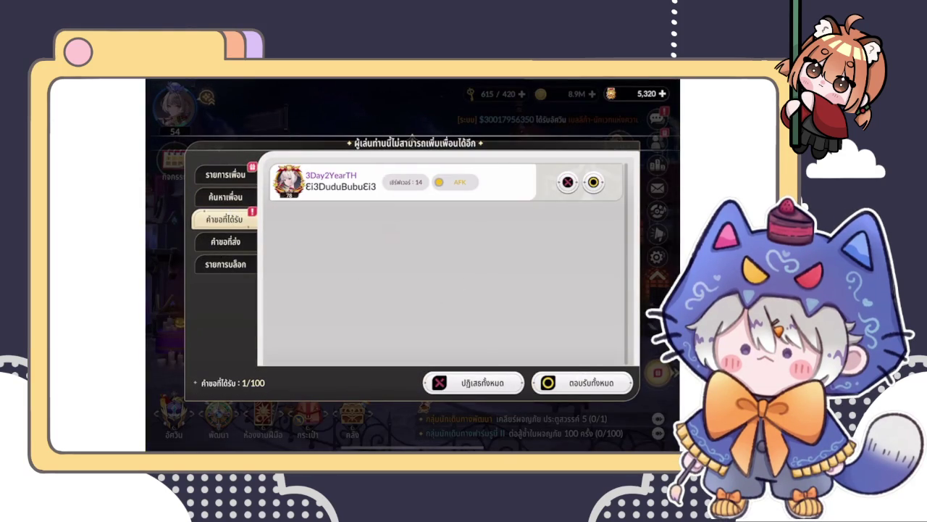
click(592, 181)
click(225, 174)
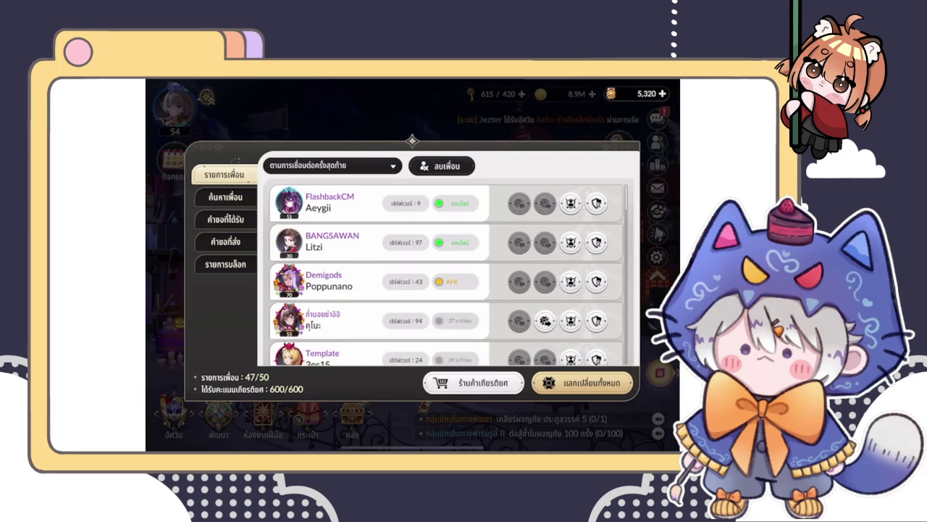
click(583, 382)
Buy 7 key bundles in the honor points shop and return to town
click(459, 379)
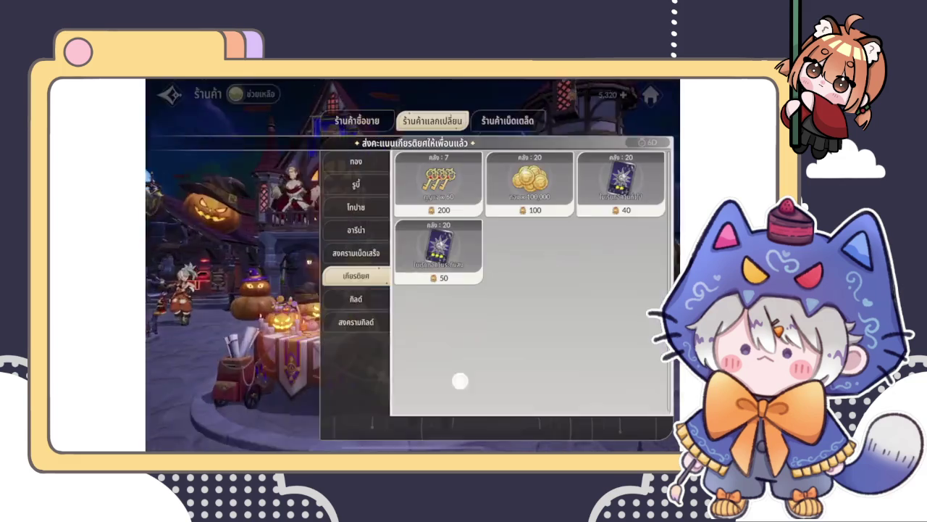
click(439, 180)
click(494, 294)
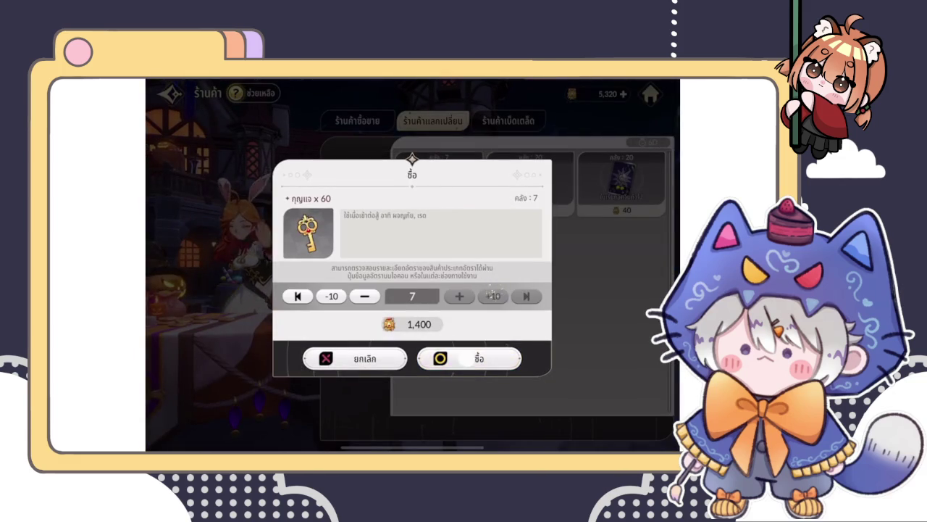
click(469, 358)
click(573, 344)
click(650, 93)
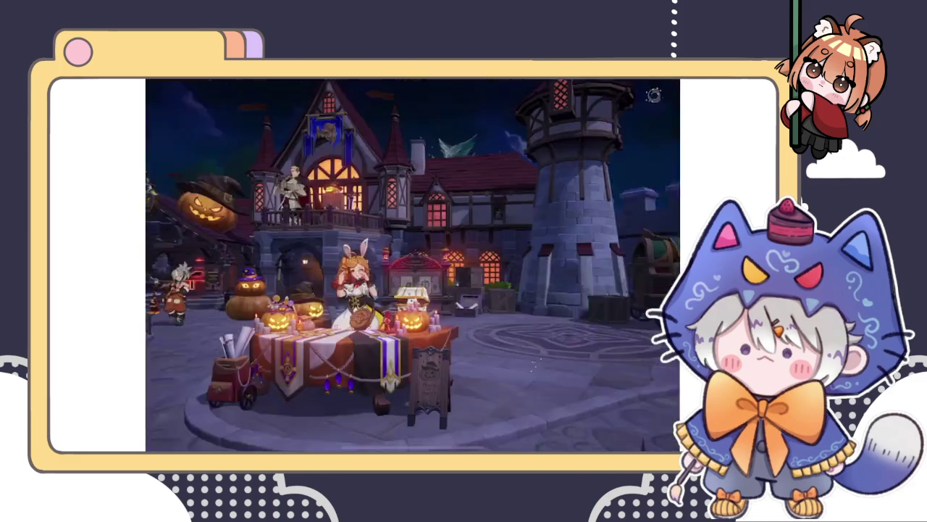
Open all the pumpkin boxes from the Bag's usable items, ten and then the last five
click(309, 414)
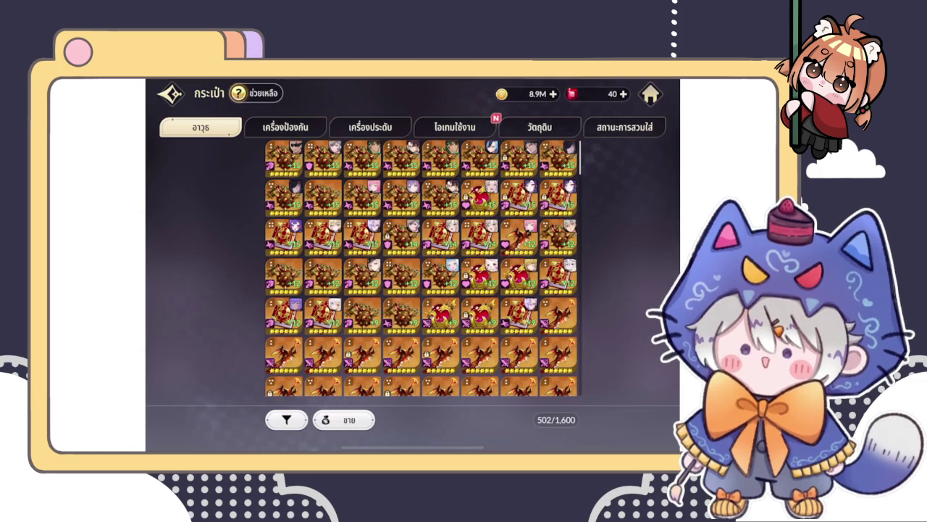
click(455, 127)
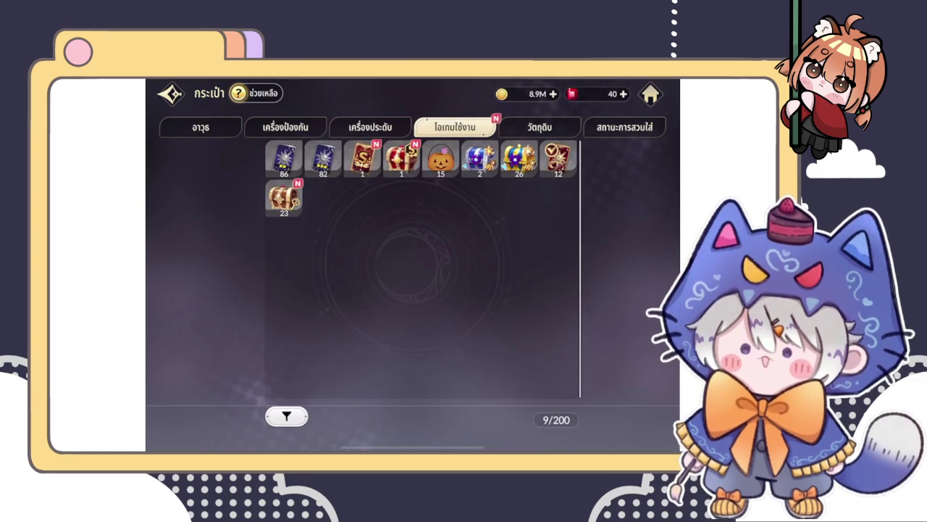
click(368, 156)
click(330, 158)
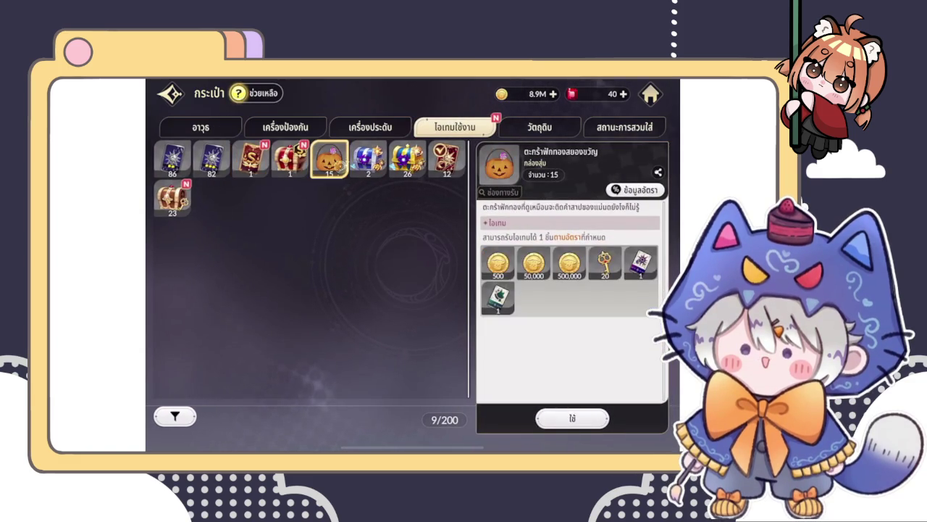
click(572, 418)
click(510, 288)
click(468, 330)
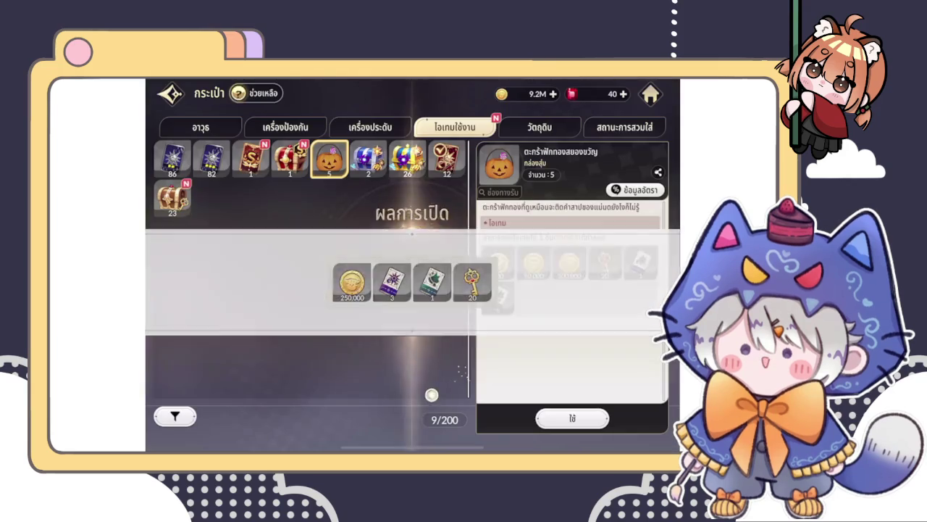
click(432, 394)
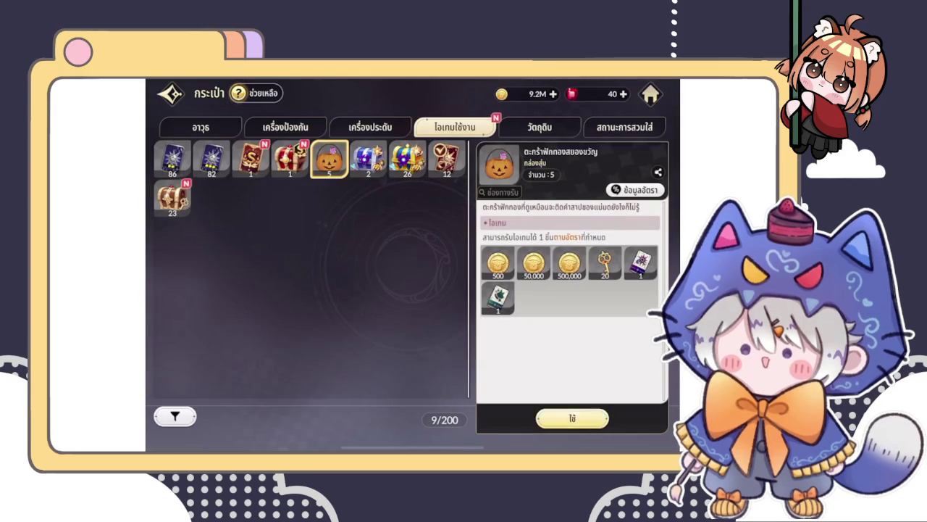
click(572, 417)
click(513, 287)
click(468, 330)
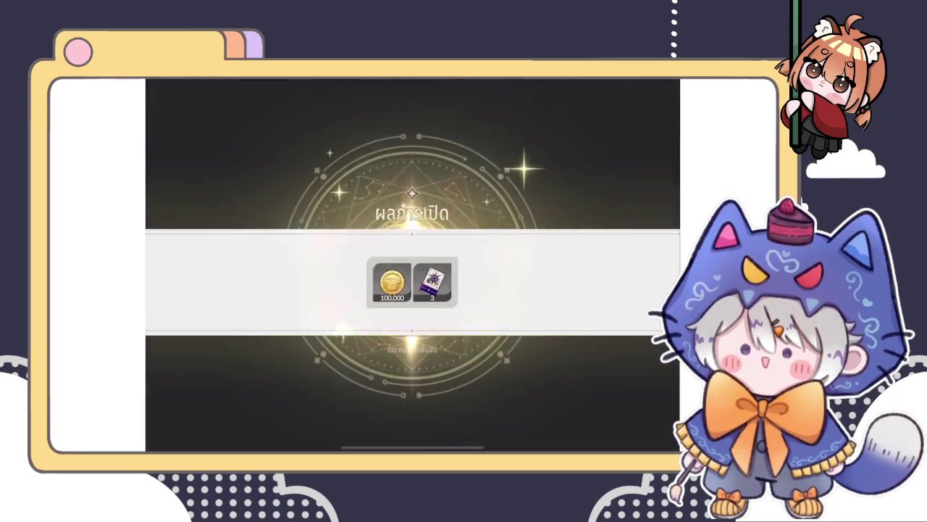
click(423, 392)
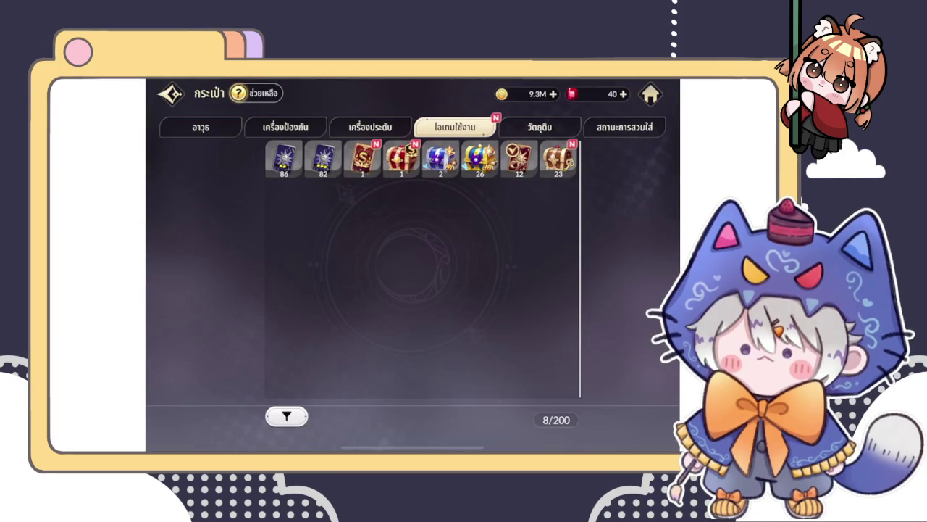
Open the red chest and use the S summon card
click(400, 158)
click(555, 416)
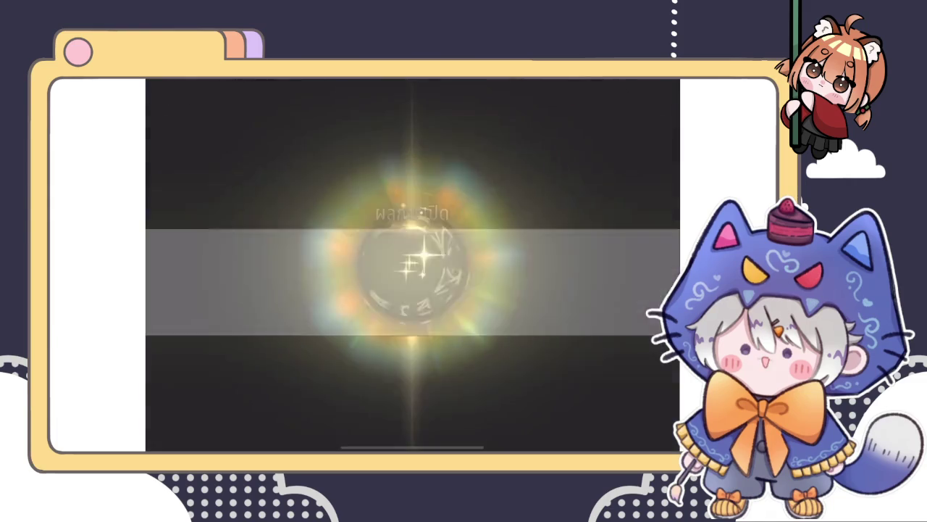
click(439, 375)
click(249, 158)
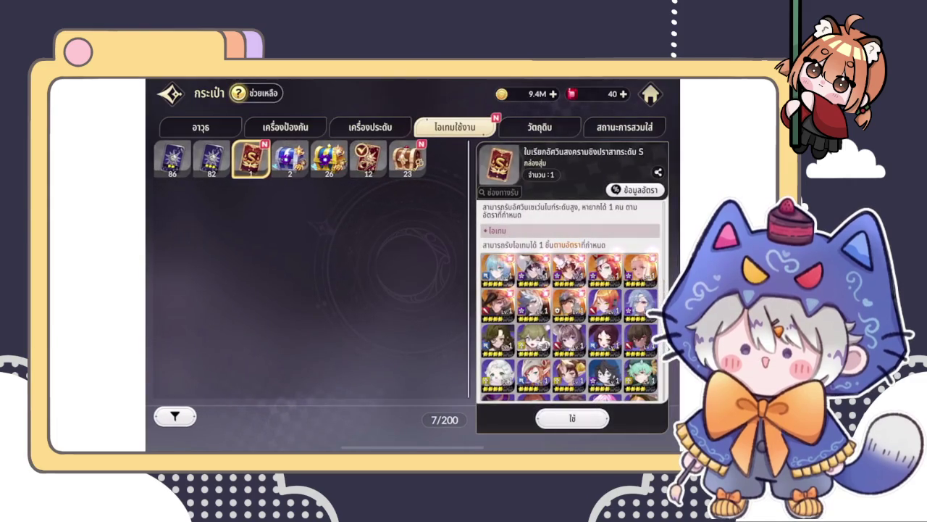
click(572, 418)
click(426, 394)
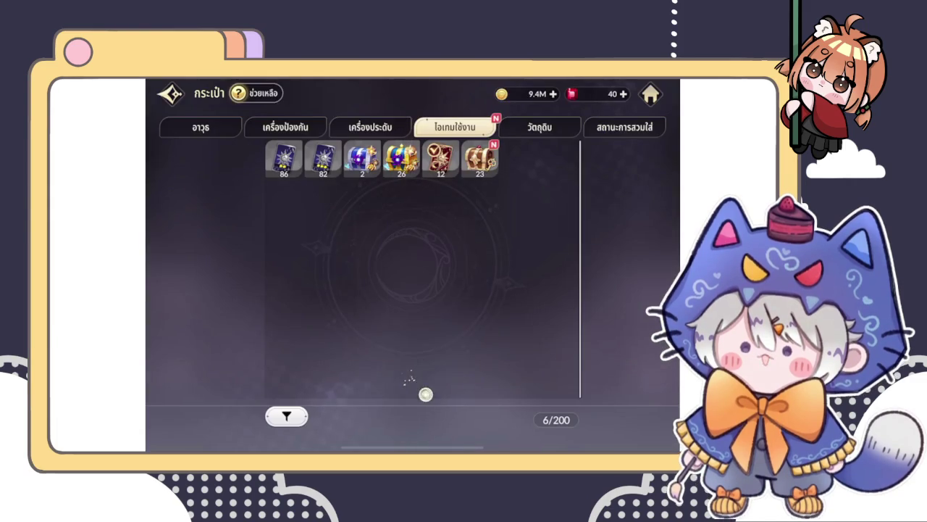
Open all key chests for 1,380 keys and return to town
click(479, 158)
click(573, 418)
click(510, 291)
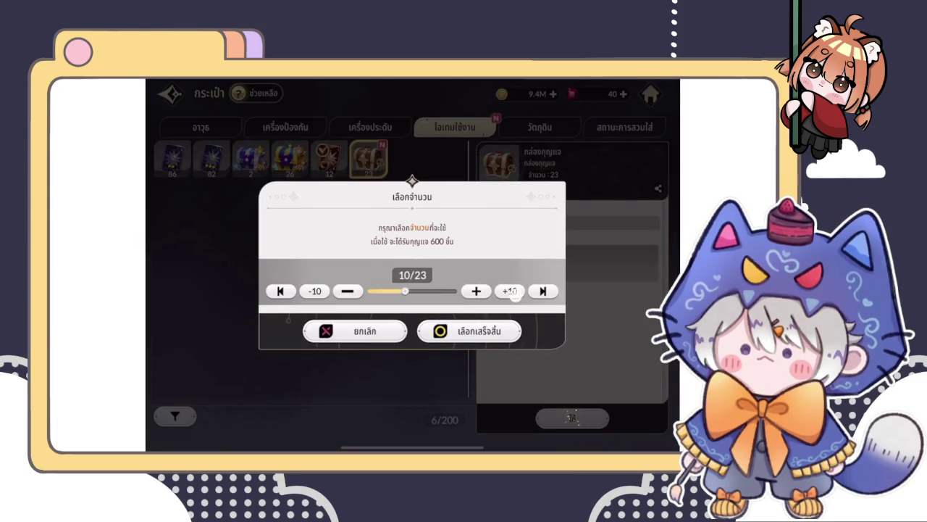
click(483, 339)
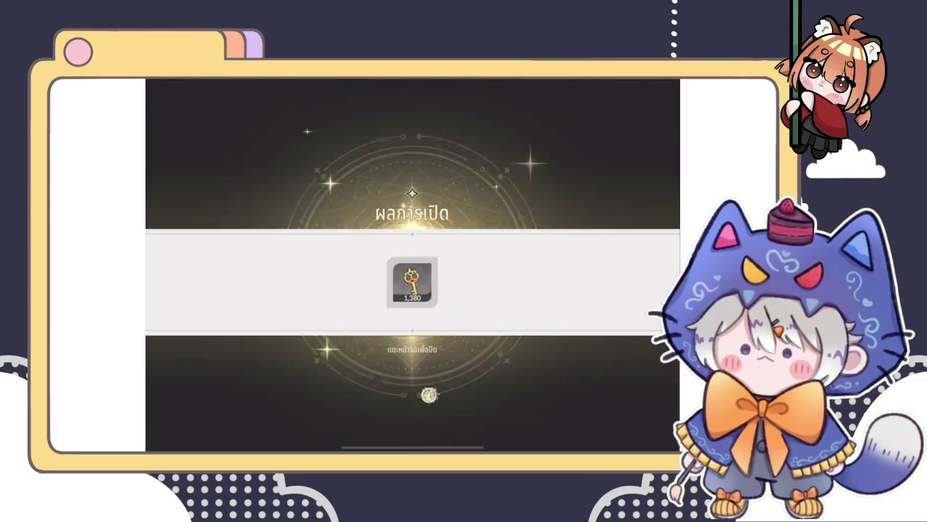
click(435, 376)
key(Escape)
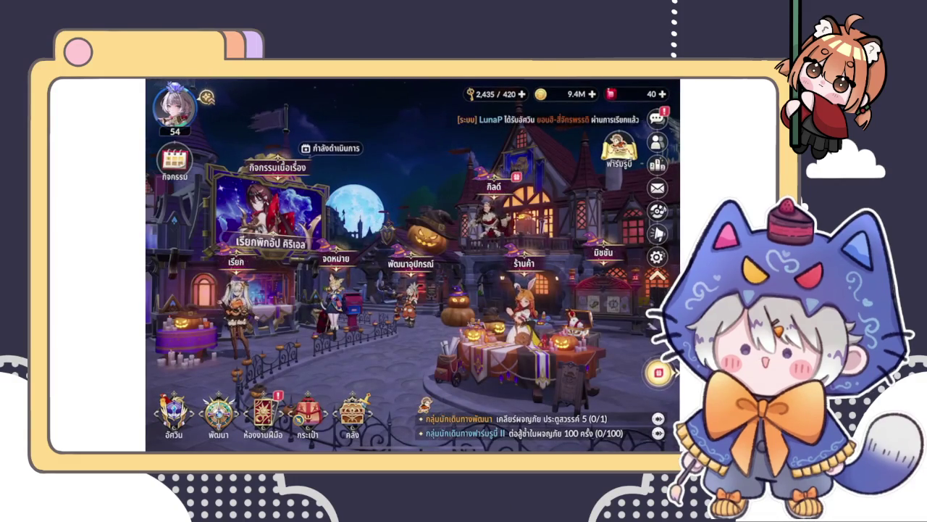
Claim the 3,000 and 6,000 point guild mission rewards, then close the guild screens
click(494, 186)
click(398, 414)
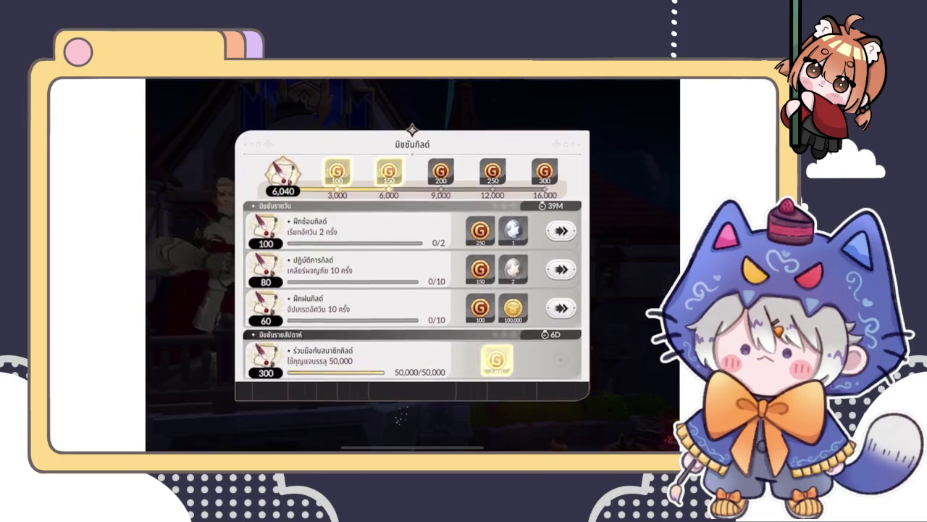
click(337, 172)
click(435, 352)
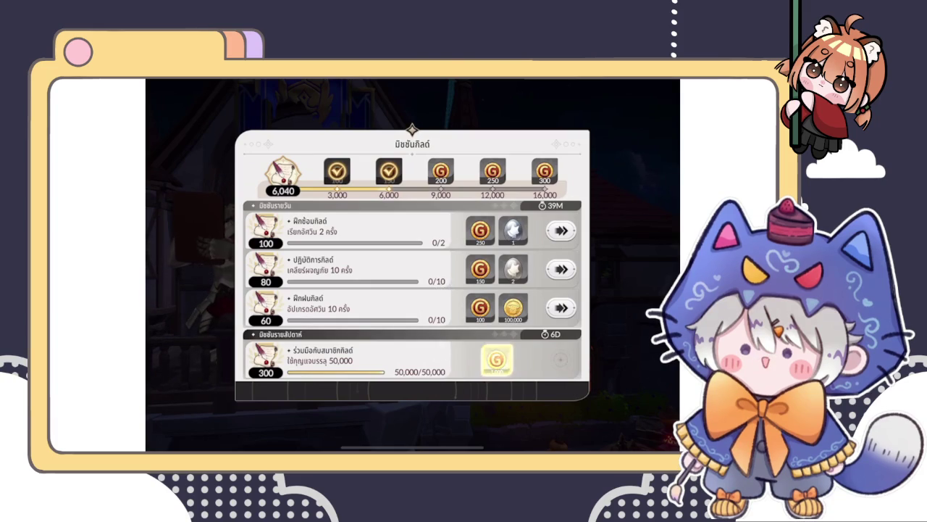
click(617, 258)
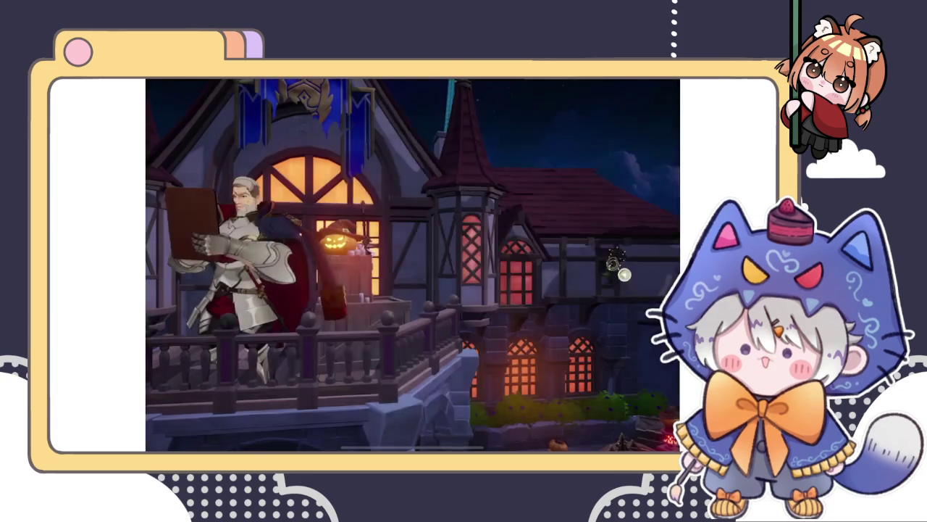
click(186, 87)
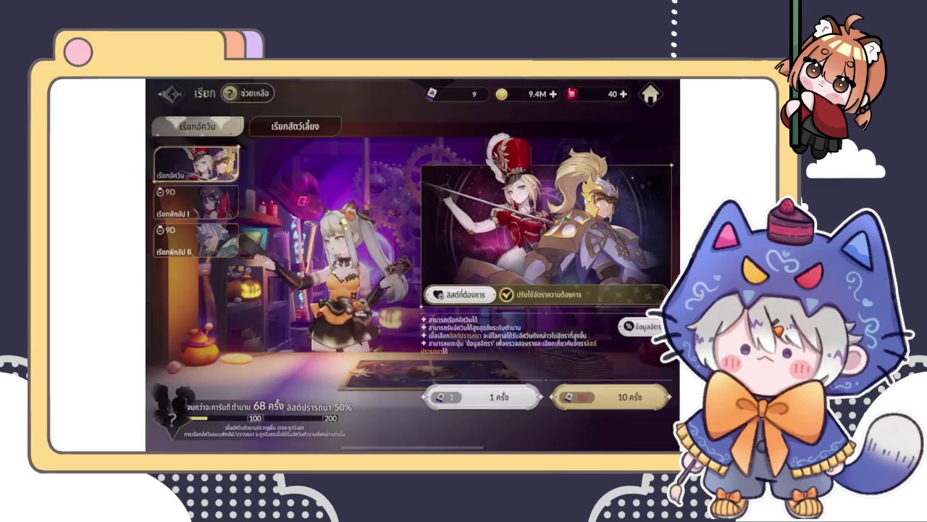
Try a 10x knight summon, cancel the not-enough-gems warning, then do a single pet summon
key(Return)
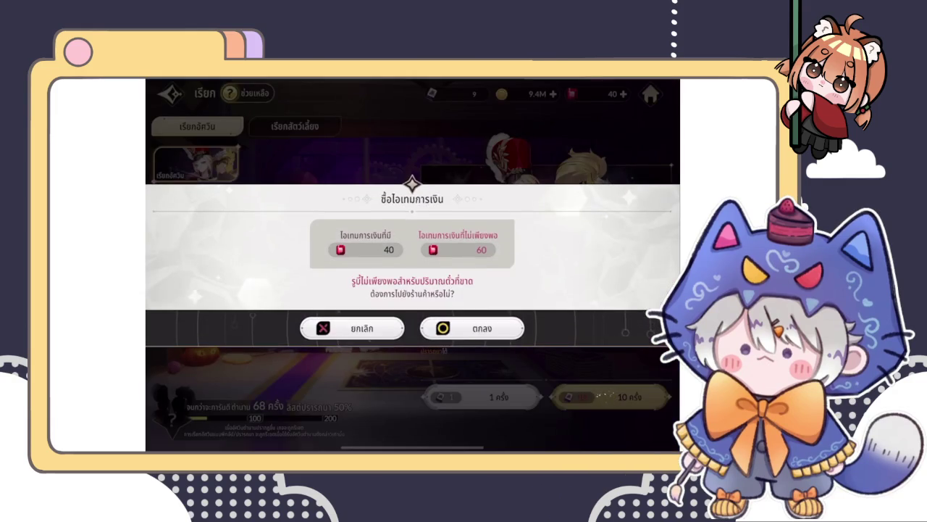
key(Escape)
key(Down)
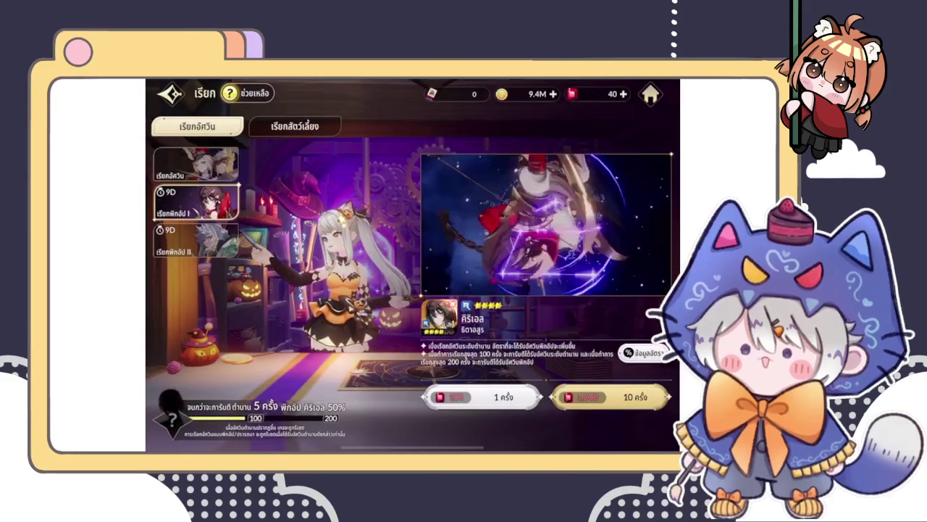
click(295, 126)
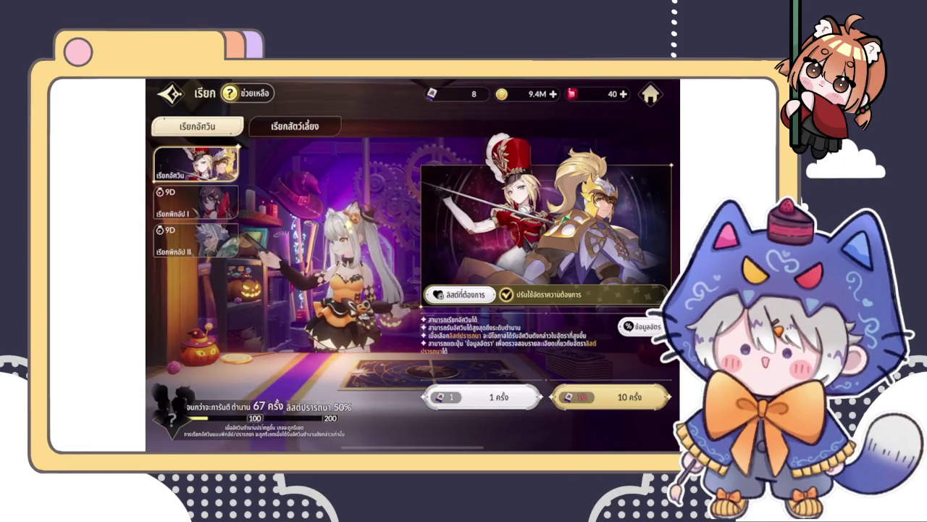
click(295, 126)
click(484, 397)
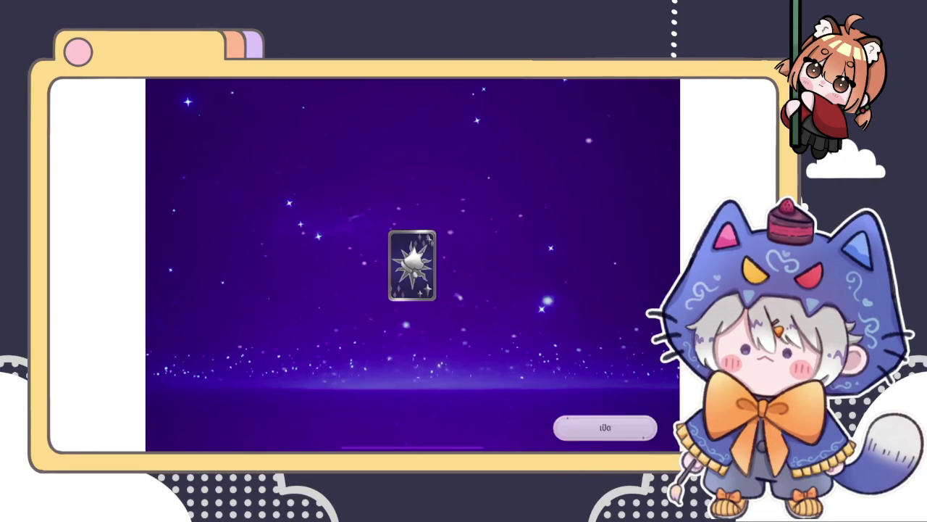
click(219, 428)
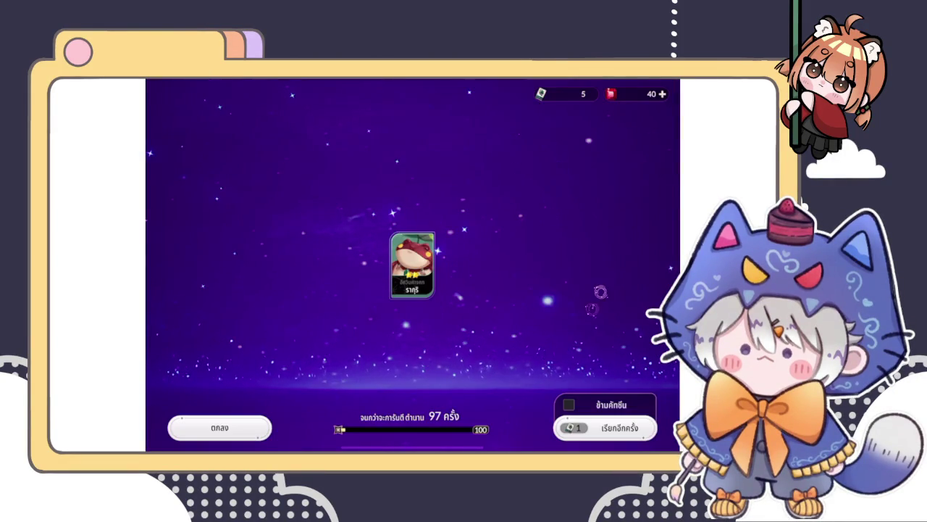
click(218, 429)
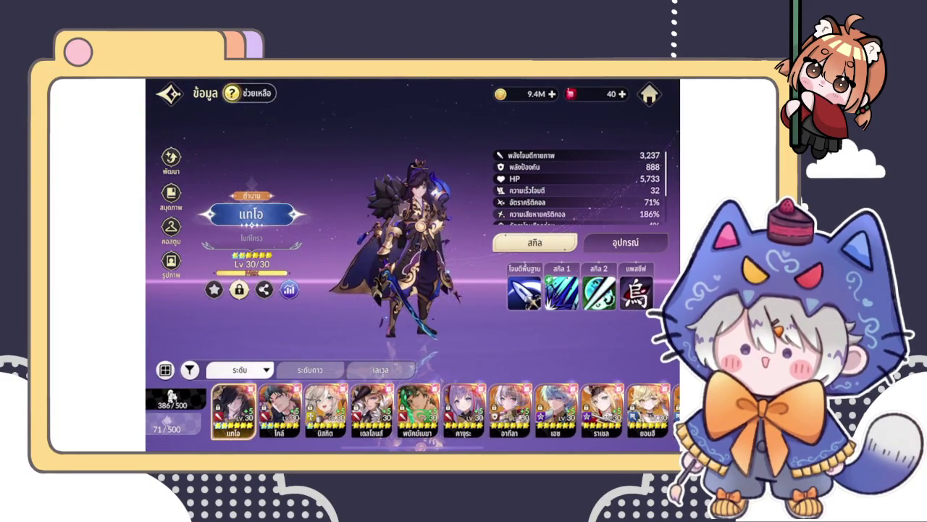
In the hero upgrade screen, place the pink hero and a second hero into the upgrade slots
click(171, 159)
click(229, 158)
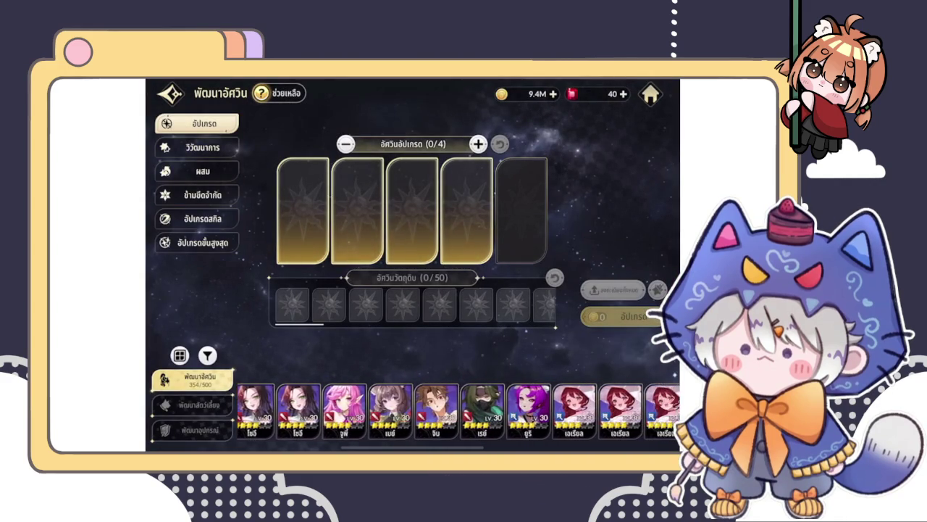
scroll(456, 409, right, 3)
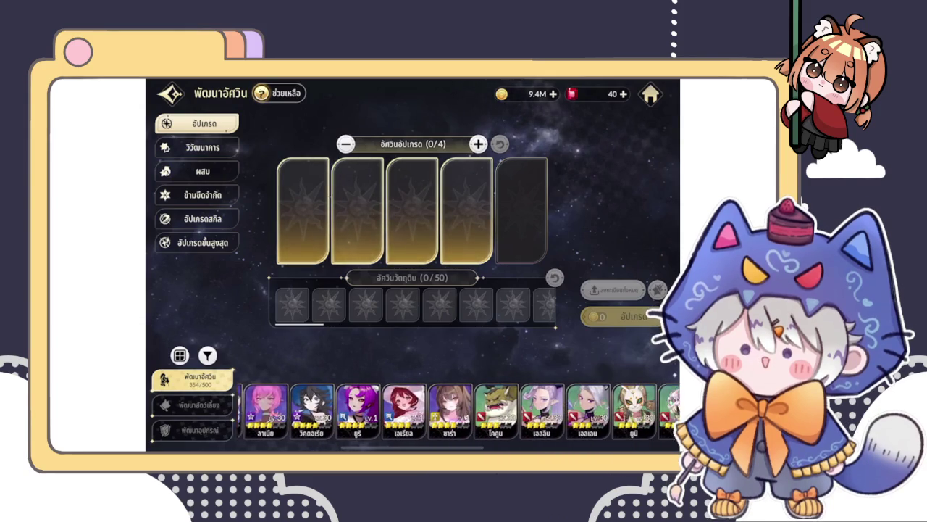
scroll(456, 410, left, 2)
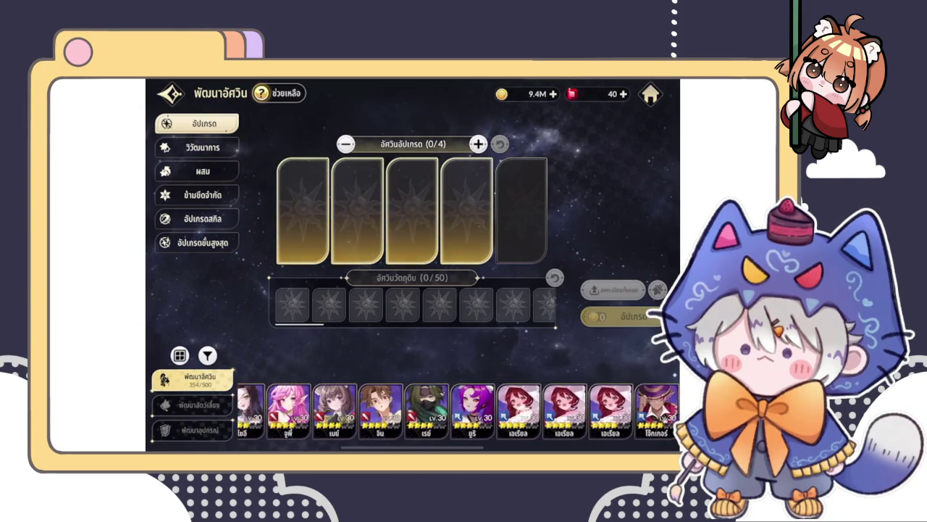
click(532, 409)
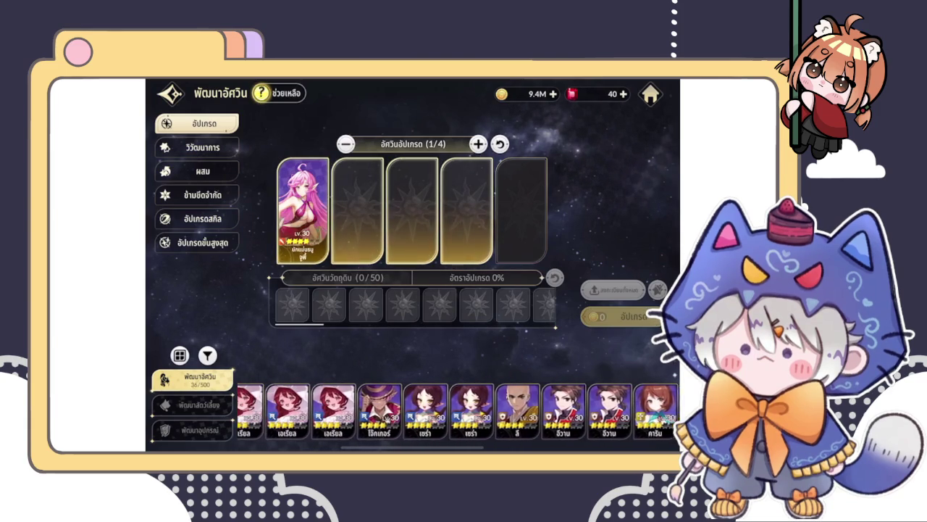
scroll(456, 409, left, 3)
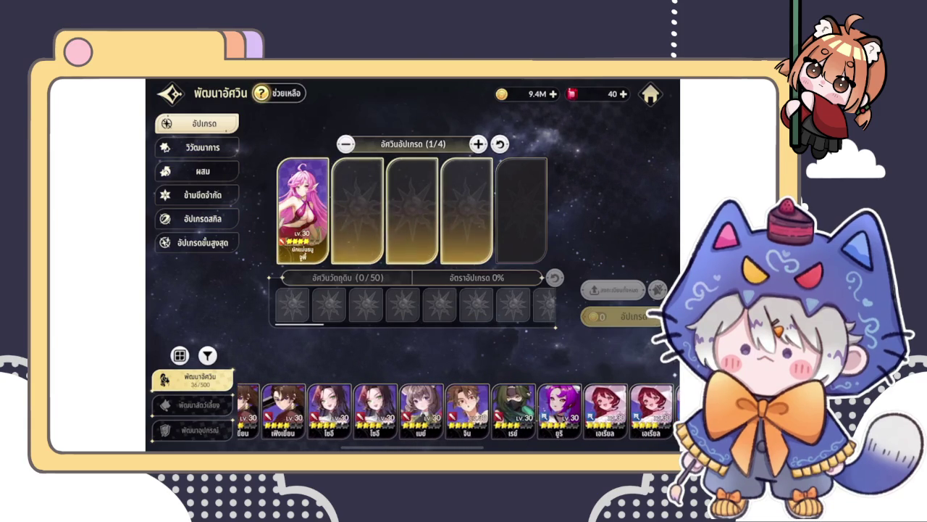
click(375, 410)
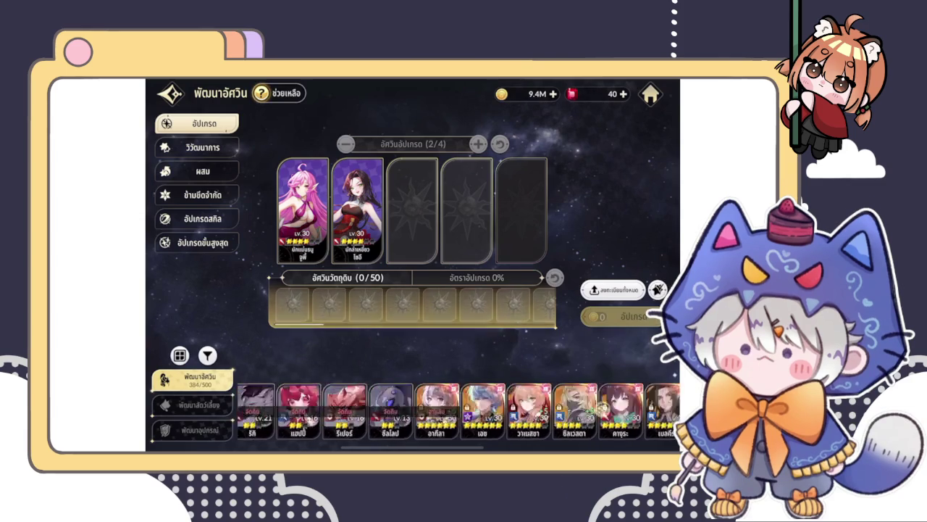
Add three monster heroes as materials and run the upgrade
scroll(458, 410, right, 5)
scroll(458, 410, right, 5)
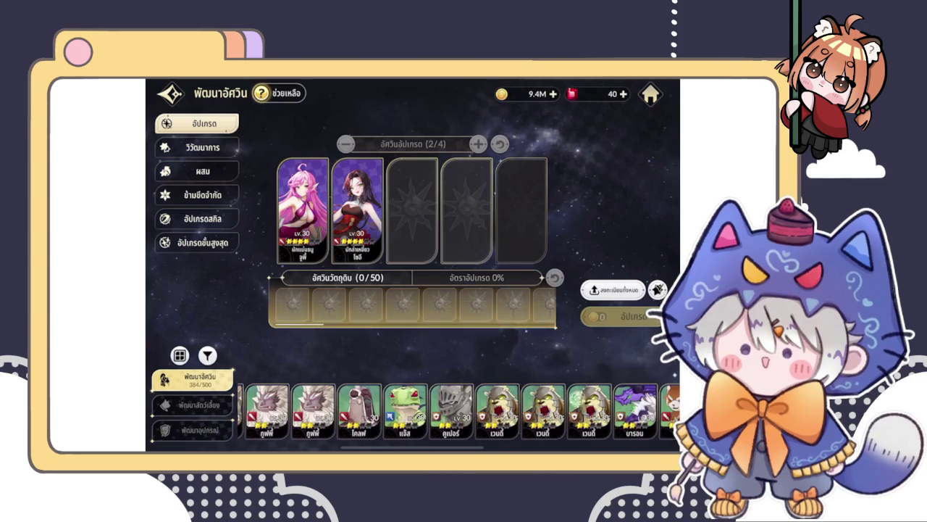
click(365, 410)
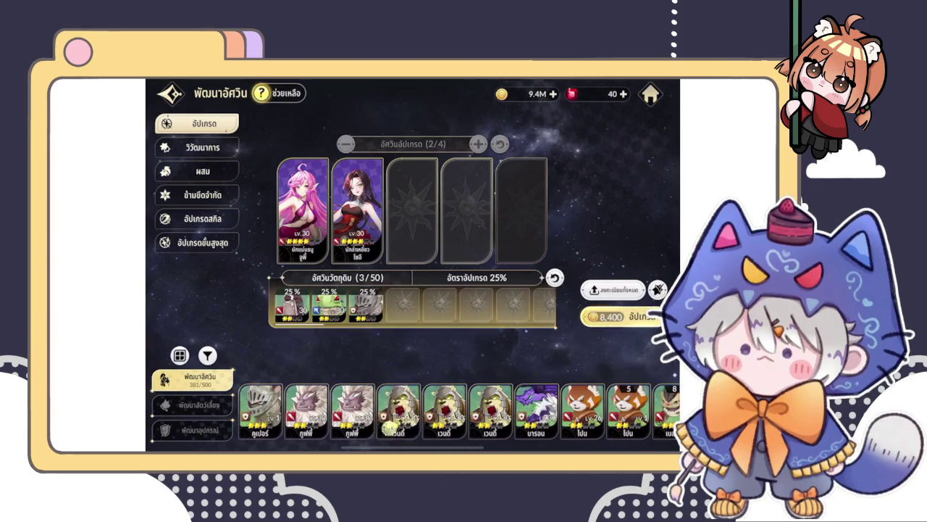
click(398, 410)
click(398, 410)
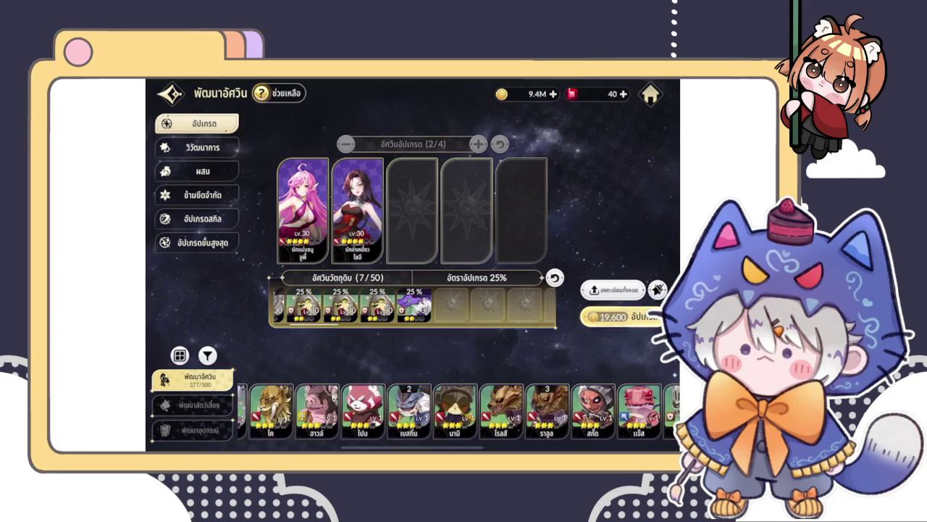
click(621, 317)
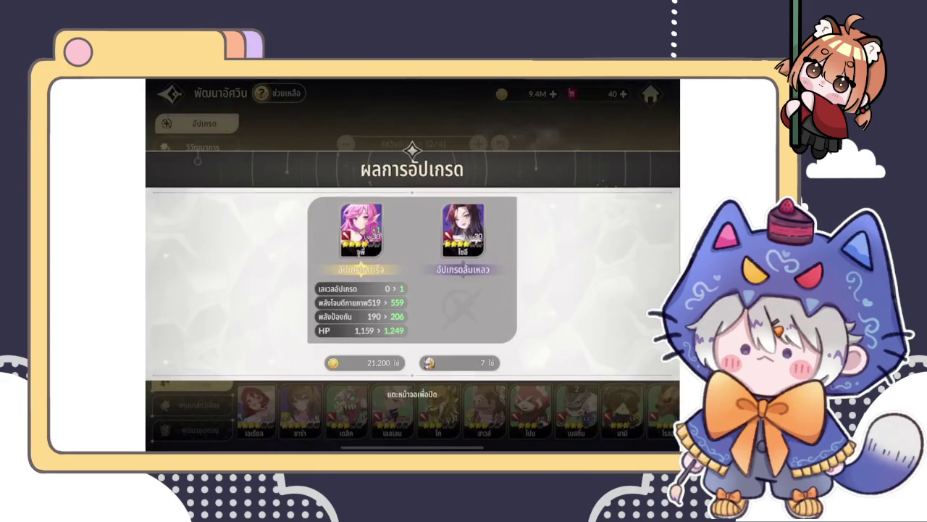
click(619, 132)
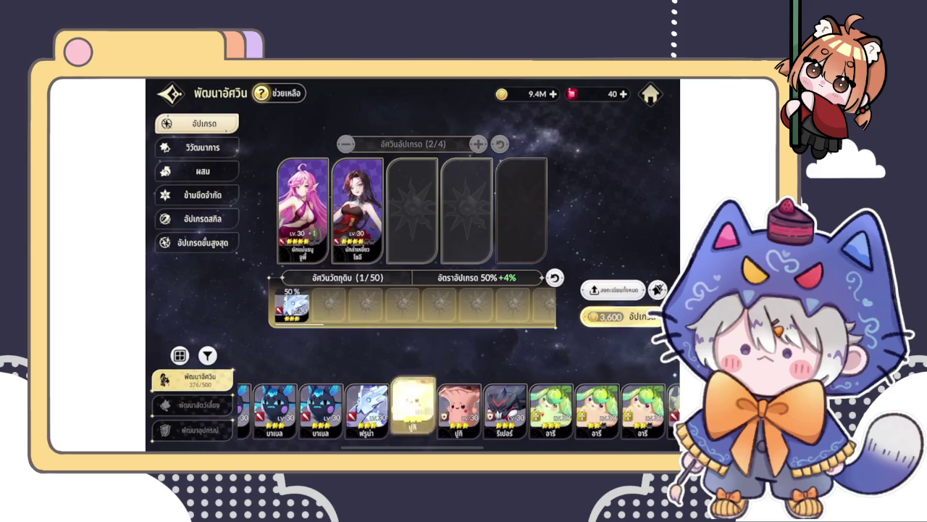
Add three more monster hero materials, upgrade again, and return to the town lobby
click(365, 409)
click(366, 409)
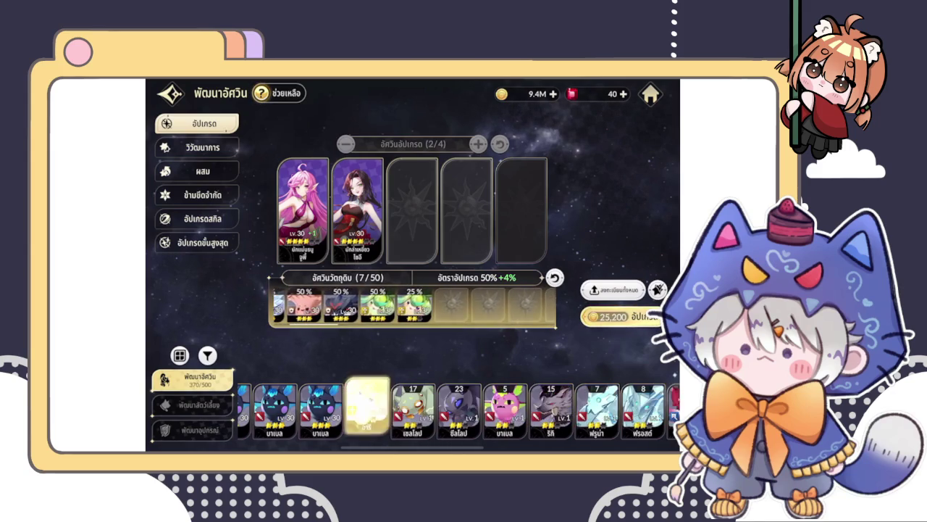
click(366, 410)
click(366, 409)
click(621, 317)
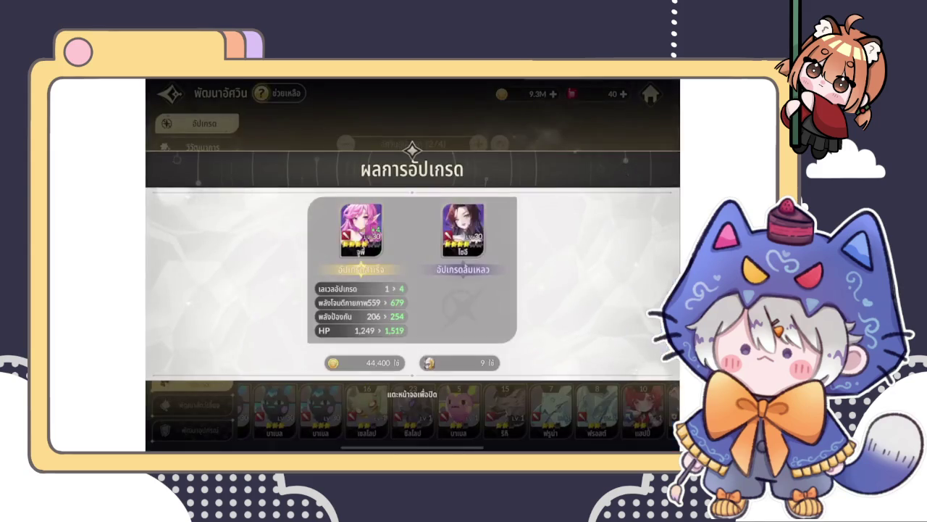
click(412, 394)
click(650, 94)
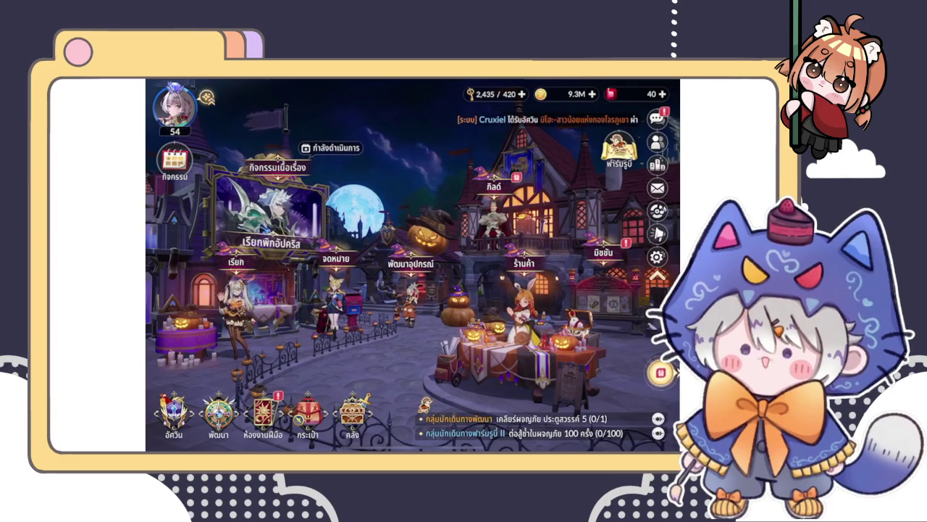
From the first guild mission, do a single knight summon and reveal the monster hero card
click(493, 186)
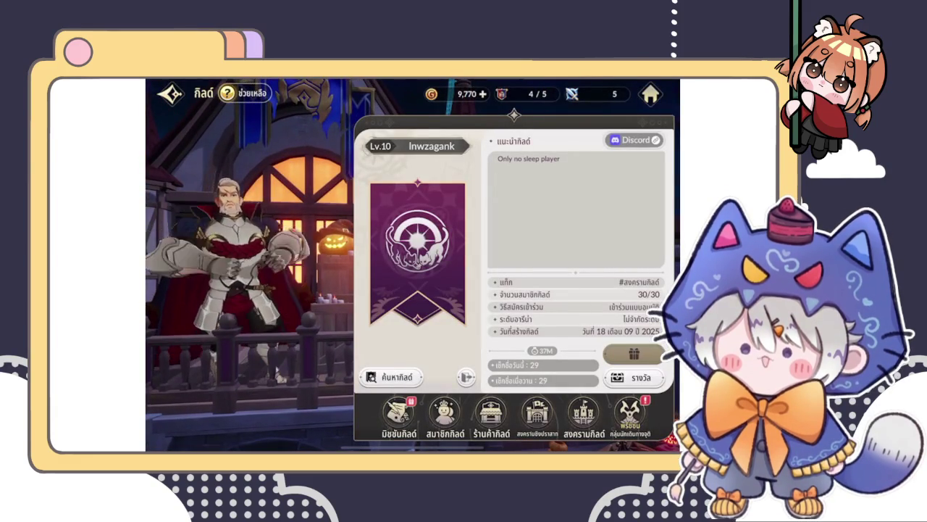
click(398, 416)
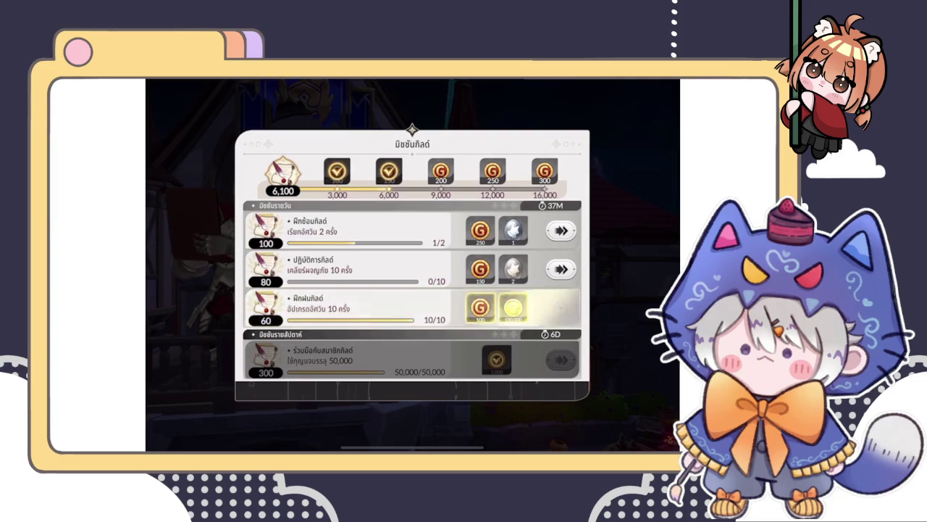
click(561, 231)
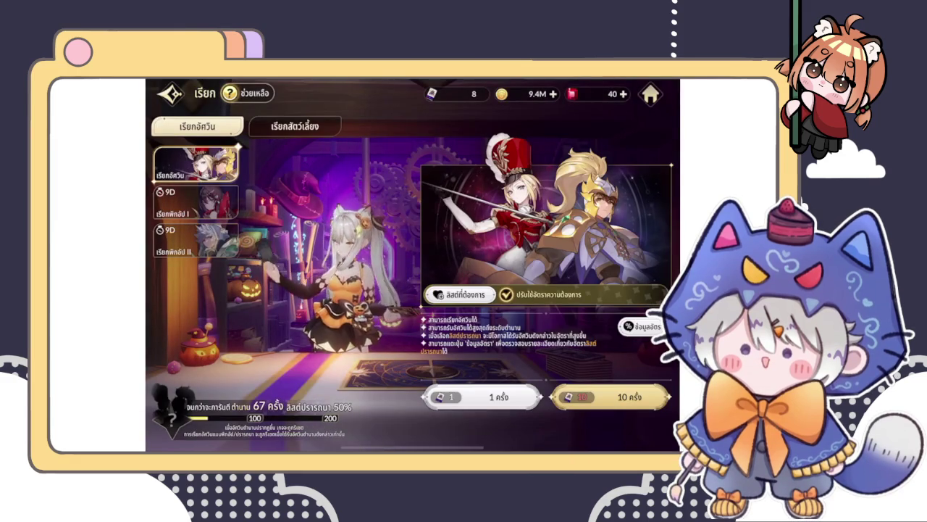
click(493, 397)
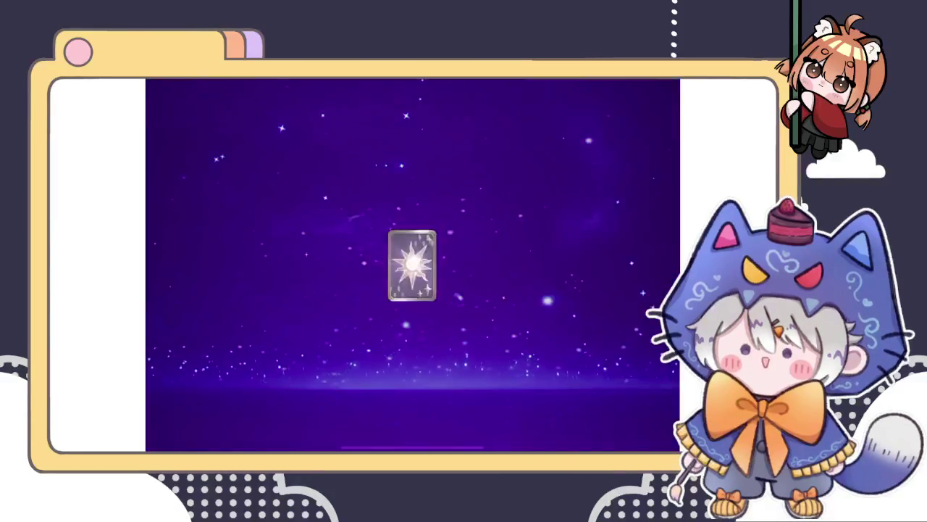
click(605, 427)
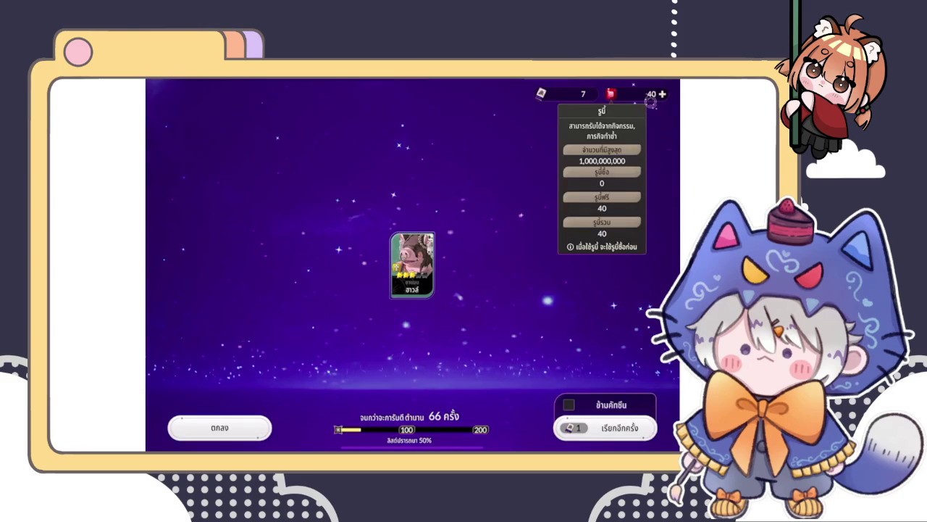
click(219, 427)
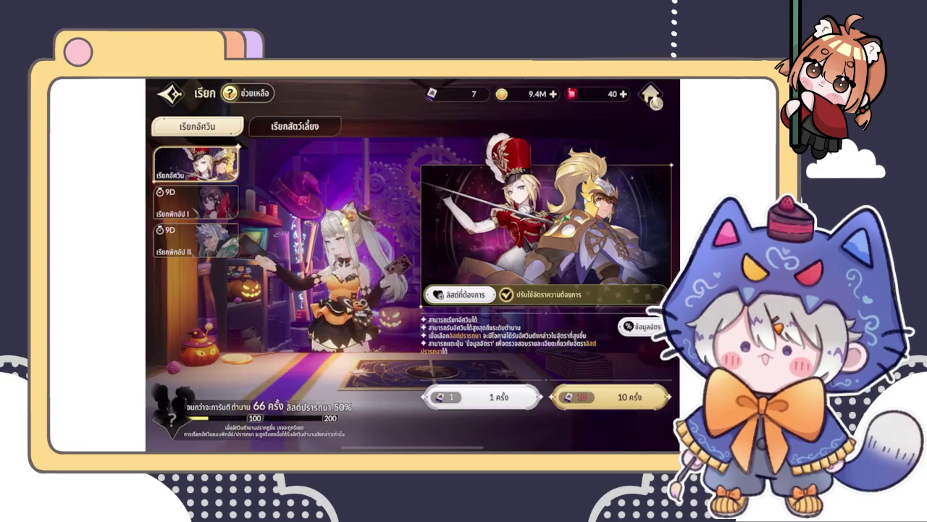
Close the guild missions and guild panel, then bring up the iPad app switcher
click(492, 397)
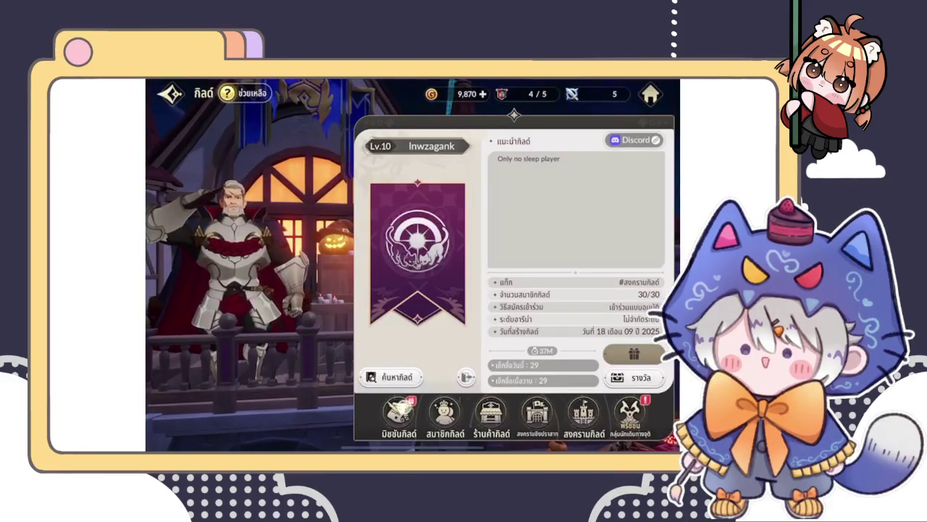
click(397, 414)
key(Escape)
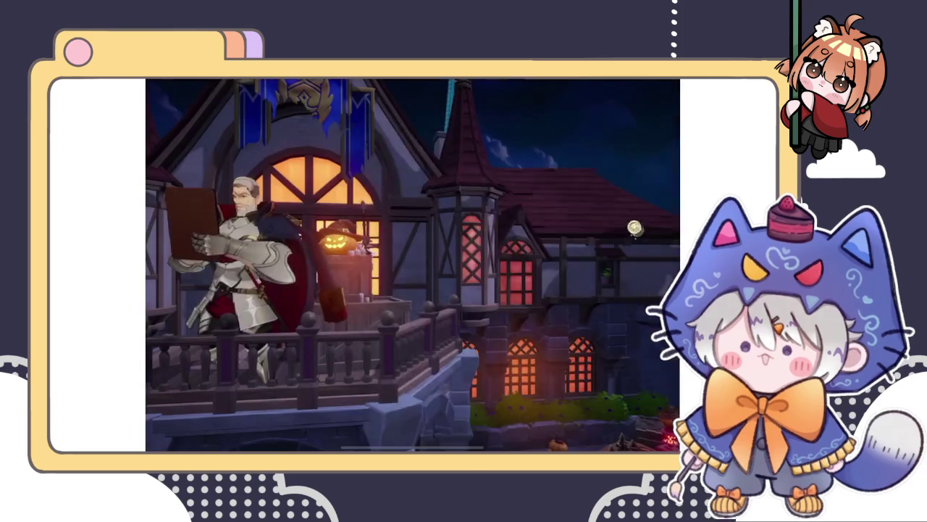
key(Escape)
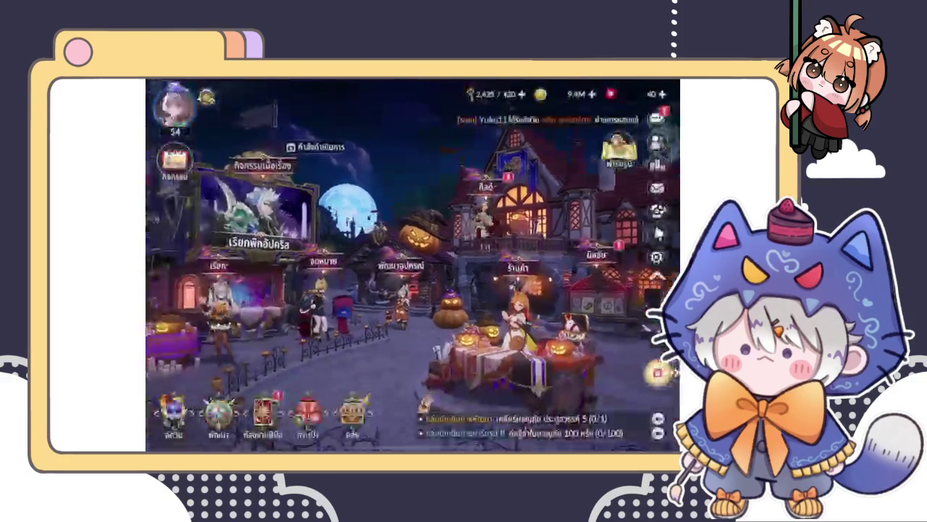
click(619, 156)
drag(413, 446, 413, 304)
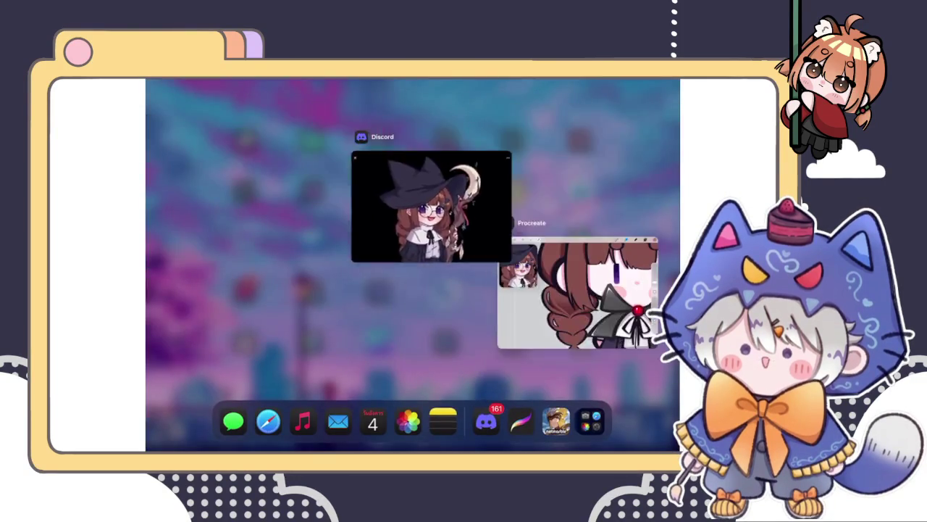
Switch to the chibi witch drawing in Procreate and show its Layers panel
click(580, 178)
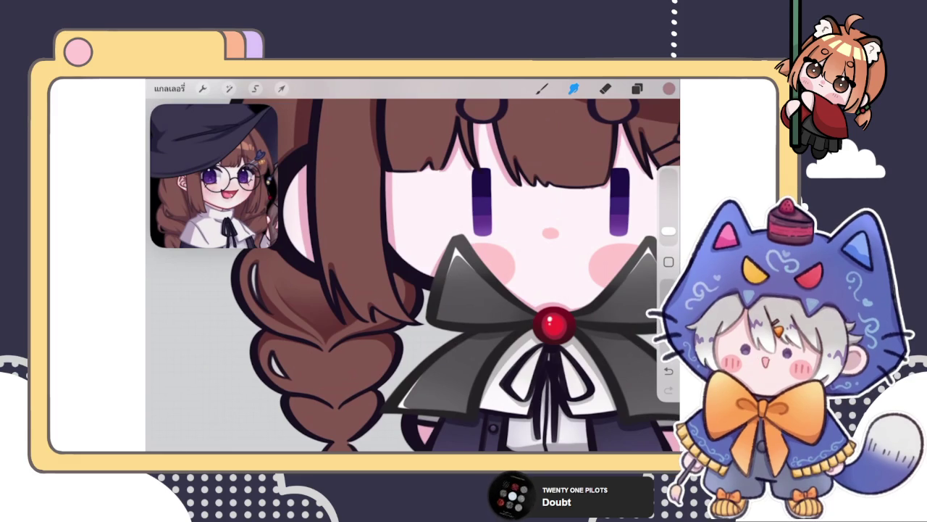
click(637, 88)
click(542, 88)
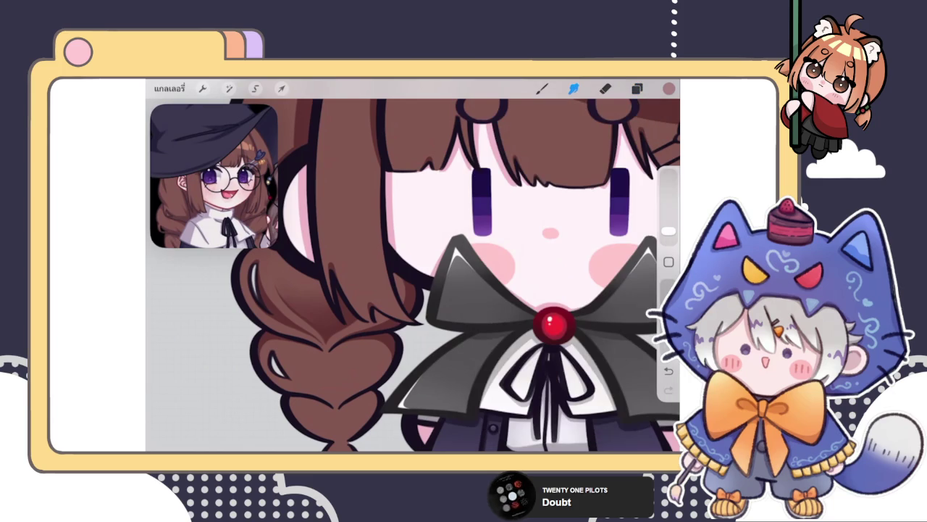
scroll(449, 260, down, 3)
click(637, 88)
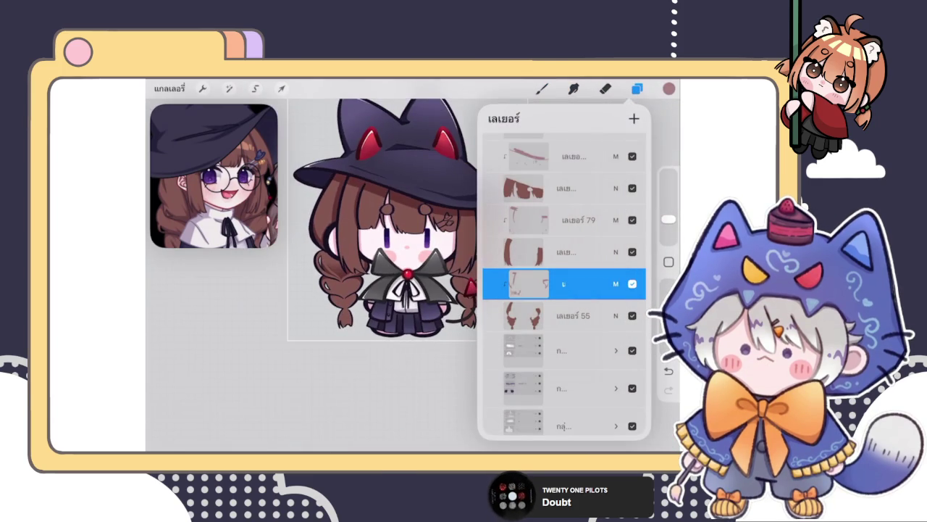
Pick a slightly darker brown in the colour picker for the braid shadows
click(541, 89)
scroll(406, 290, up, 3)
scroll(406, 290, up, 3)
scroll(406, 290, up, 2)
scroll(405, 289, up, 2)
scroll(406, 289, up, 2)
click(668, 89)
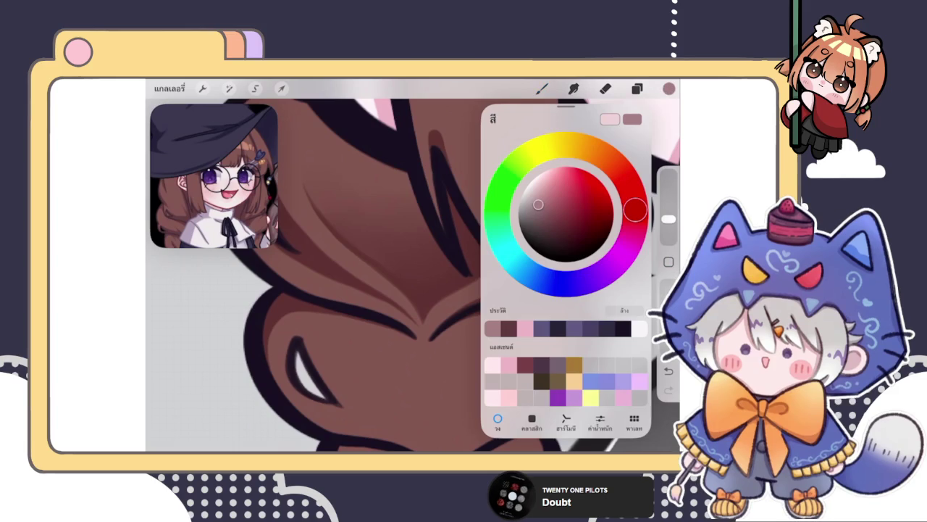
drag(538, 204, 539, 212)
click(669, 88)
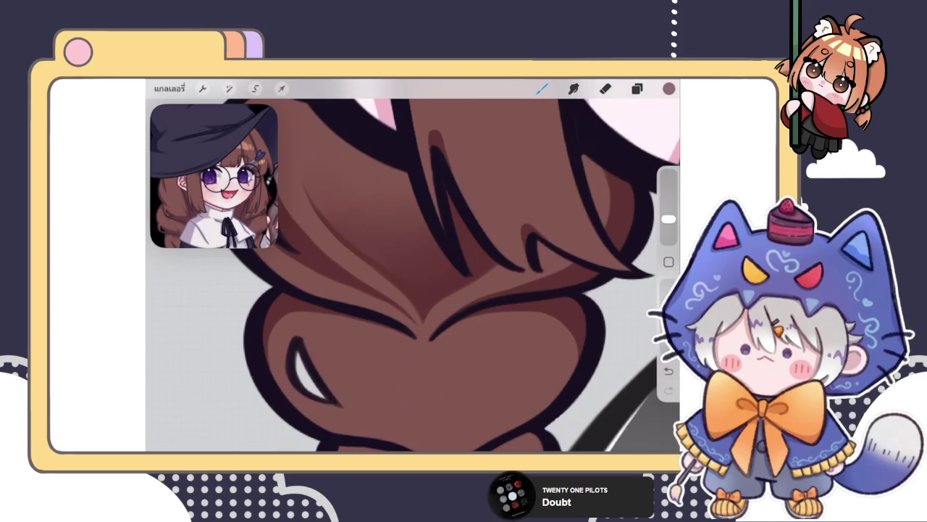
scroll(418, 313, up, 2)
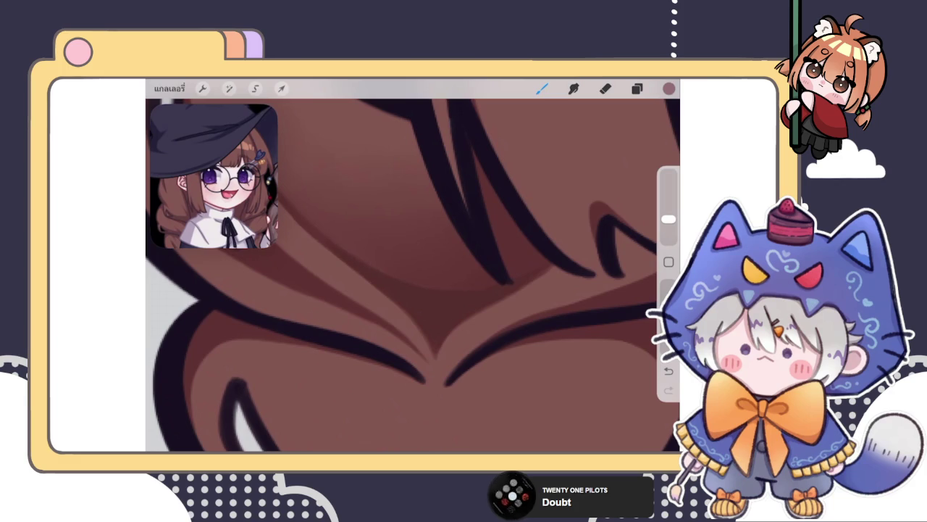
scroll(413, 275, down, 5)
scroll(413, 275, down, 5)
scroll(413, 305, up, 5)
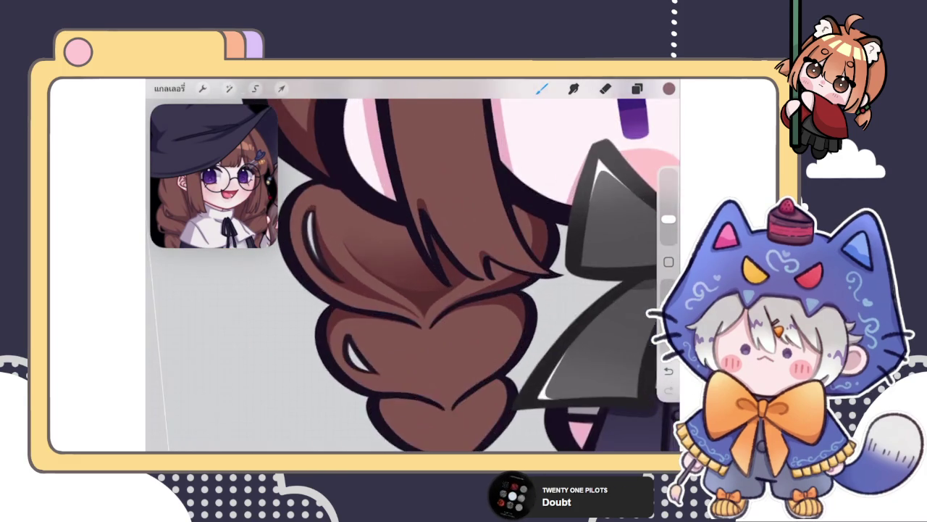
scroll(412, 304, up, 5)
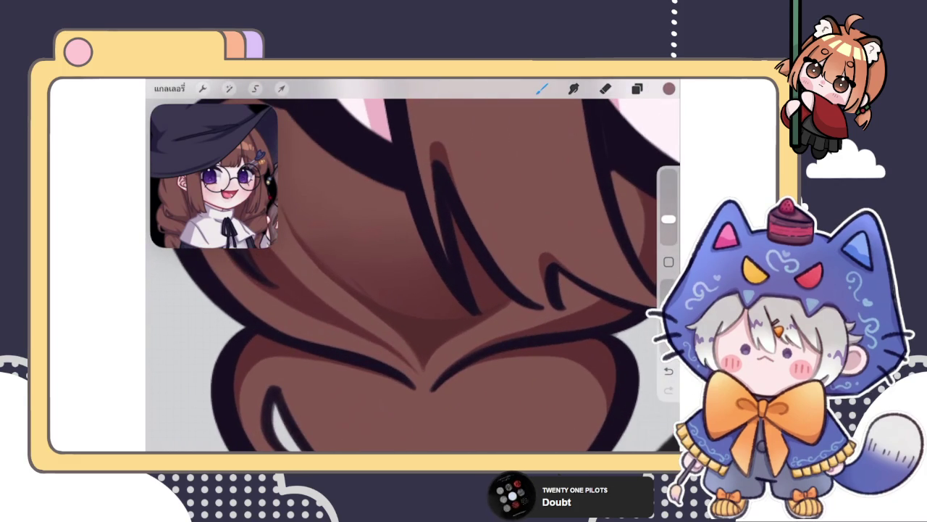
Undo a stroke, paint a dark brown shadow on the braid, and smudge-blend it in
drag(668, 219, 668, 230)
click(573, 88)
key(ctrl+z)
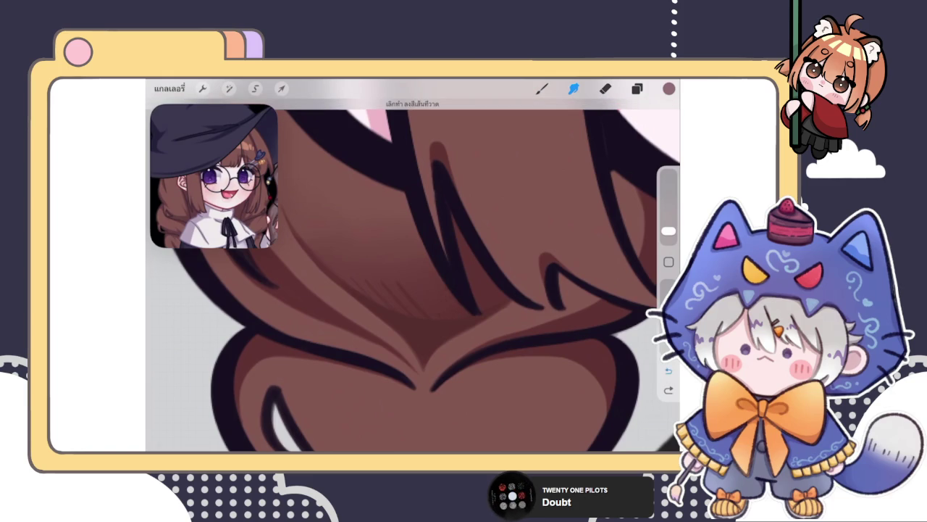
drag(668, 230, 668, 219)
click(542, 87)
drag(372, 302, 462, 310)
drag(668, 219, 667, 232)
click(573, 88)
mouse_move(395, 305)
mouse_down()
mouse_move(370, 283)
mouse_move(442, 310)
mouse_move(476, 300)
mouse_move(379, 284)
mouse_move(348, 265)
mouse_up()
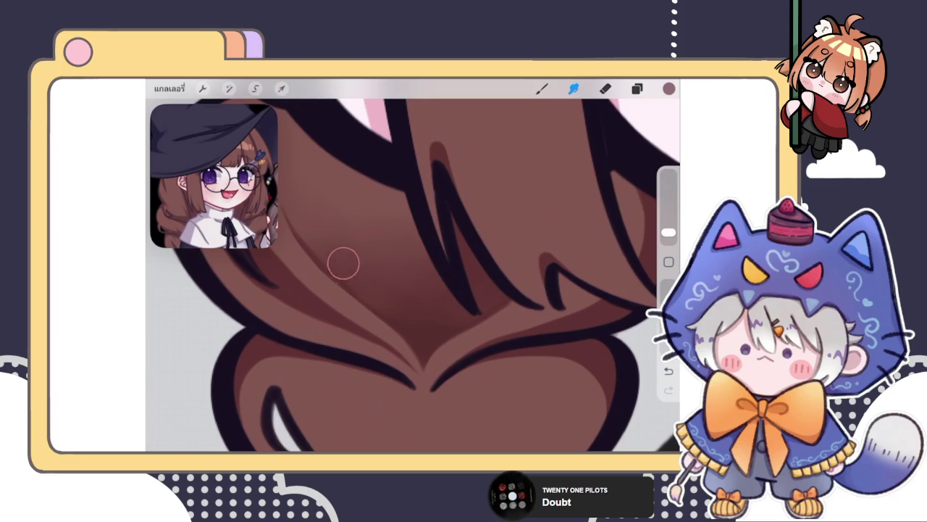
click(542, 88)
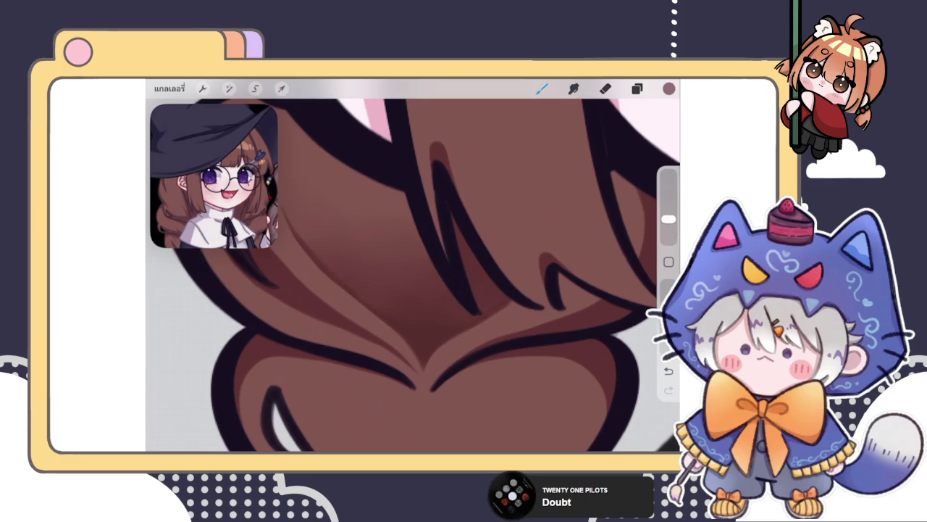
scroll(413, 275, up, 3)
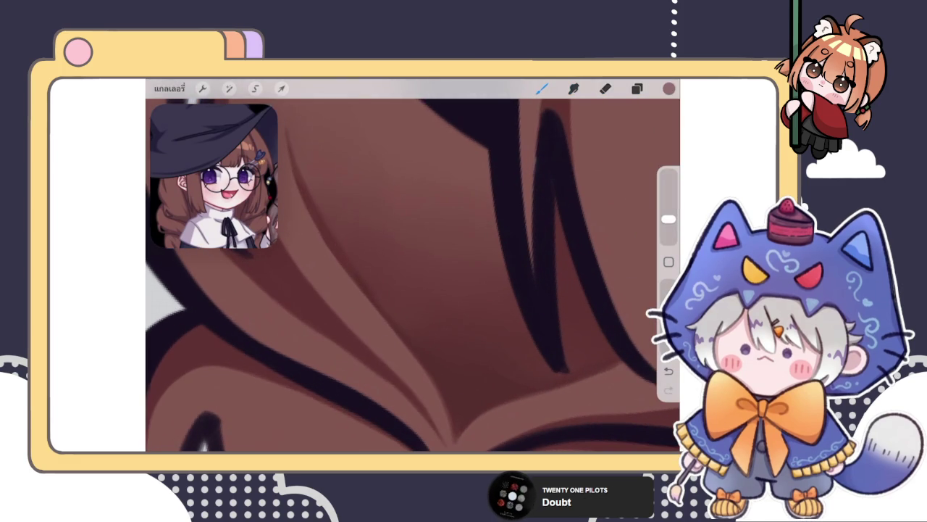
click(636, 88)
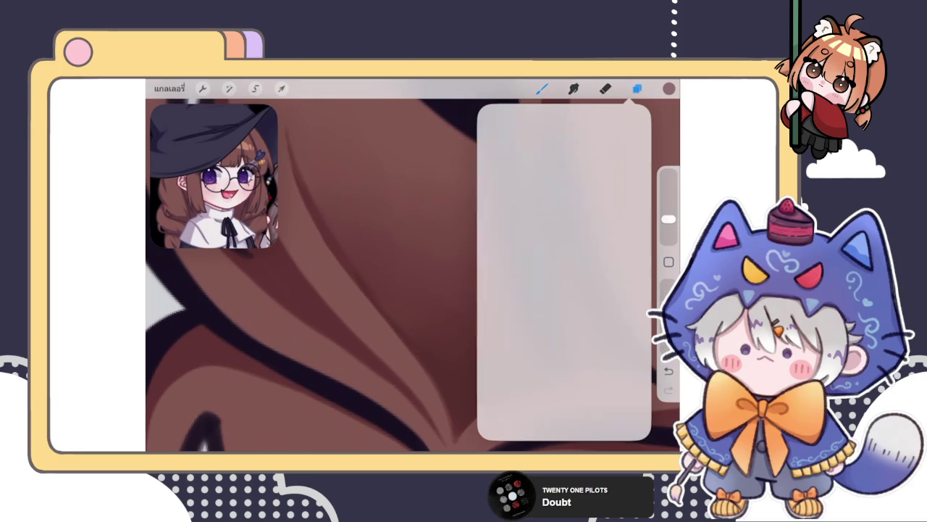
Nudge the brown shade slightly in the colour disc, switch back to the Brush, and show the layers
click(668, 88)
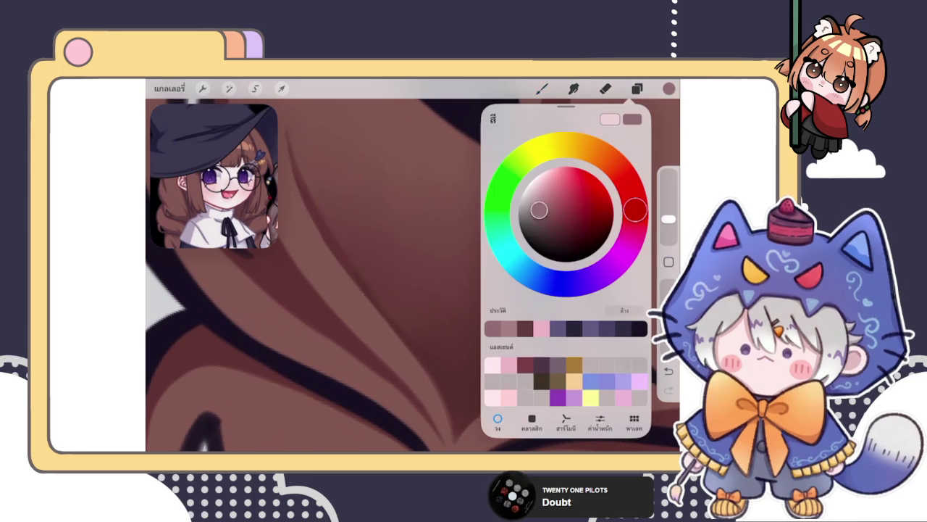
drag(539, 210, 538, 208)
click(541, 87)
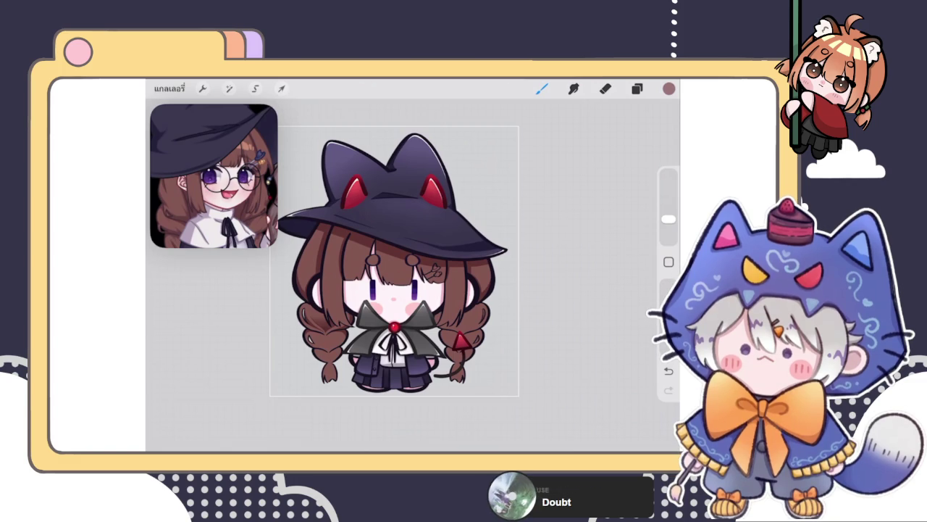
click(636, 89)
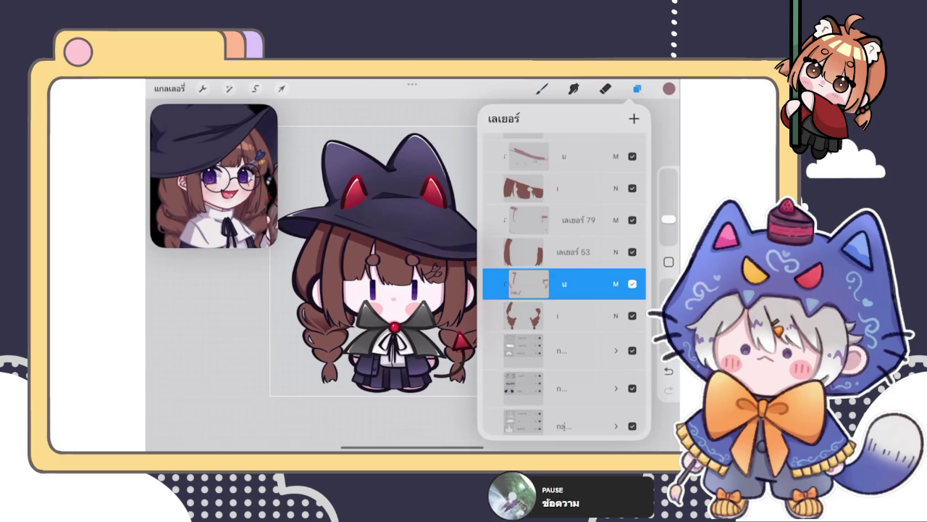
Add a dark red edge to the braid highlight
click(542, 88)
scroll(406, 275, up, 5)
scroll(405, 275, up, 3)
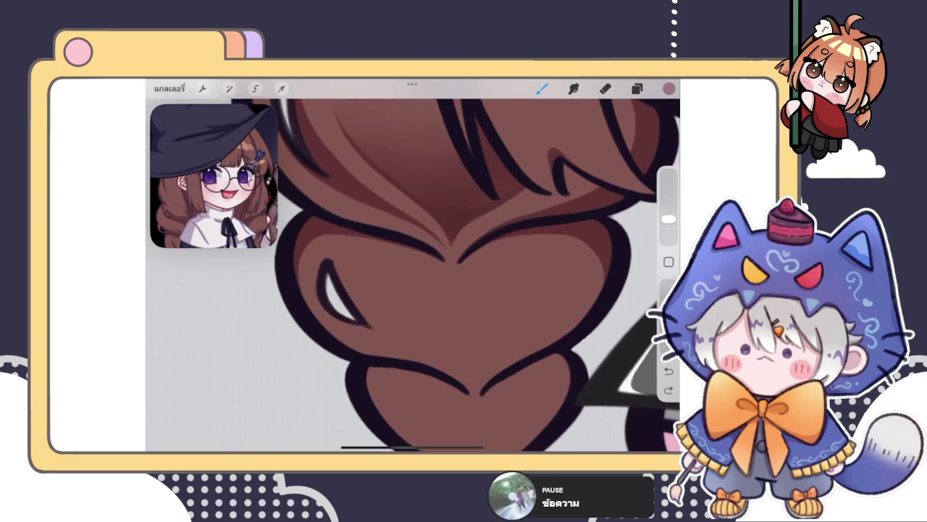
mouse_move(316, 268)
mouse_down()
mouse_move(318, 312)
mouse_move(360, 325)
mouse_up()
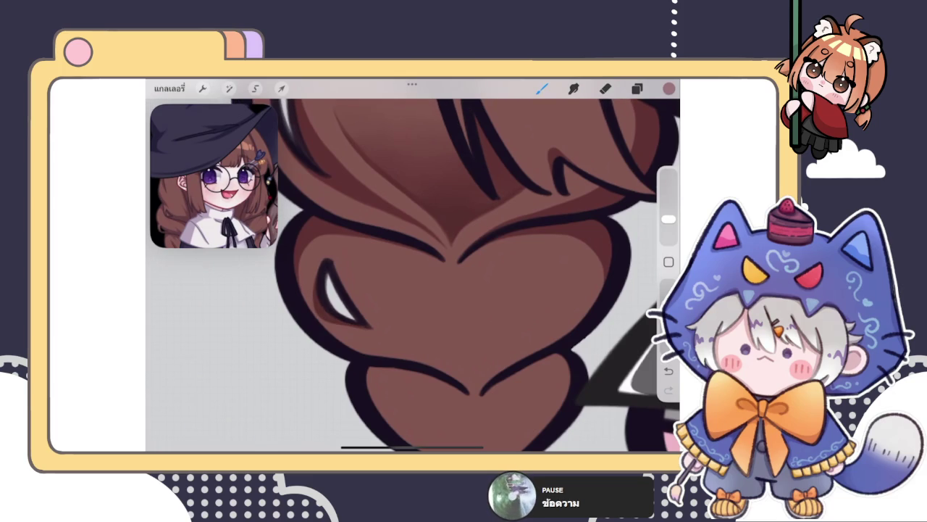
scroll(412, 275, down, 2)
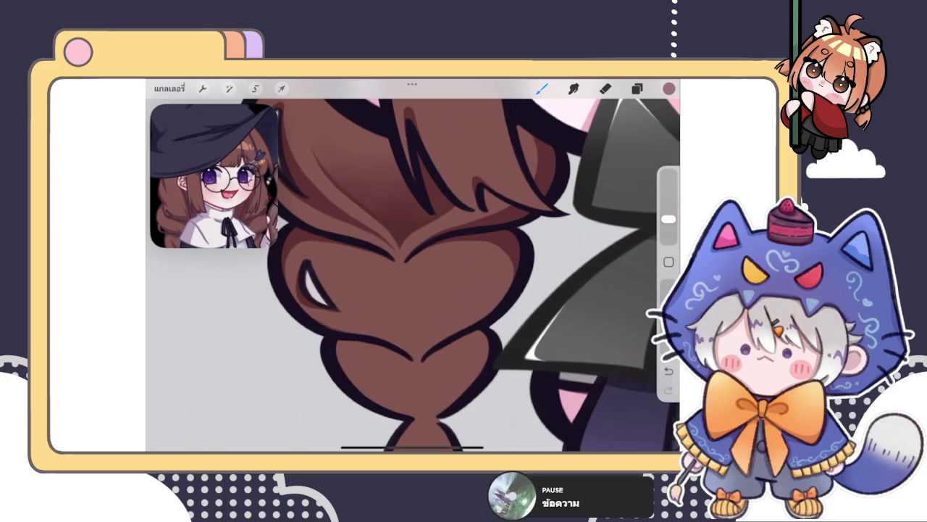
scroll(413, 276, up, 3)
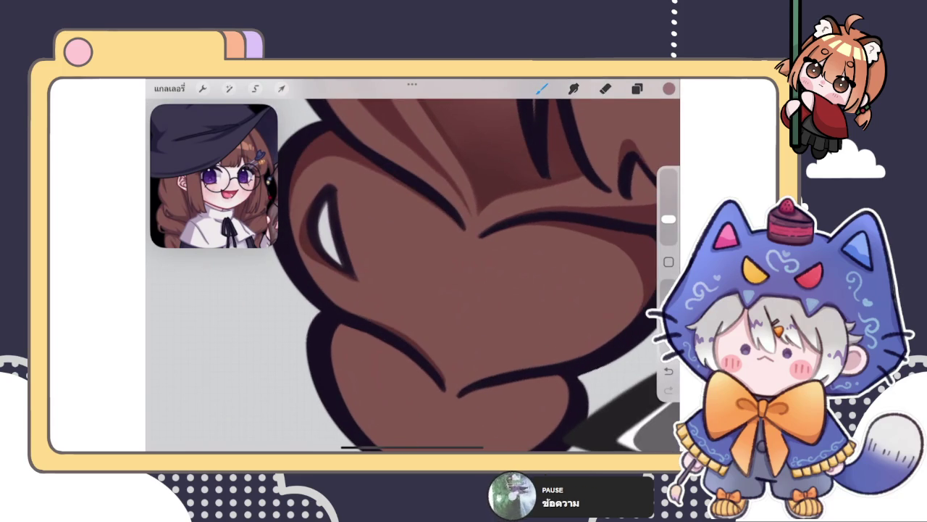
Shade the lower braid's outline and V point dark red, extending it upward and adding a small dot
drag(449, 289, 435, 271)
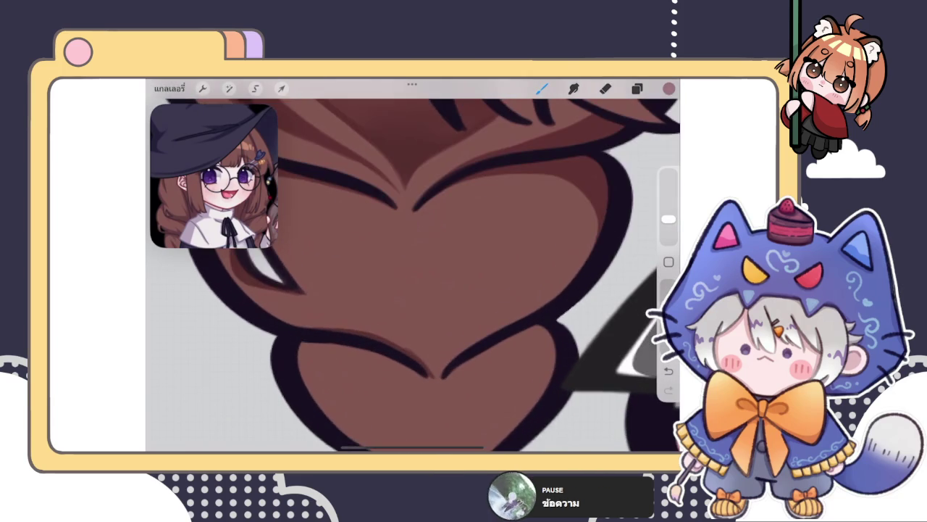
drag(436, 376, 543, 306)
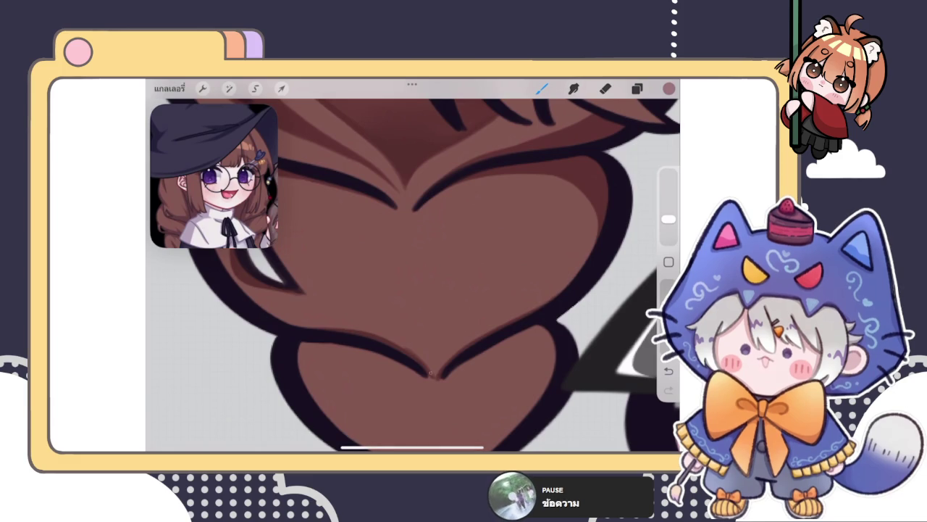
mouse_move(433, 378)
mouse_down()
mouse_move(439, 373)
mouse_move(390, 338)
mouse_move(487, 331)
mouse_up()
scroll(412, 265, up, 2)
drag(387, 345, 467, 325)
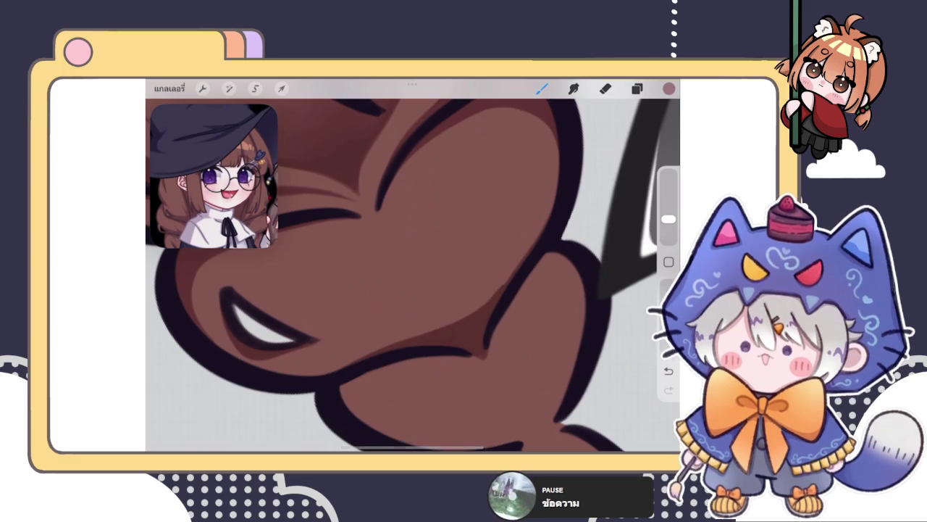
scroll(413, 265, up, 3)
drag(490, 331, 561, 250)
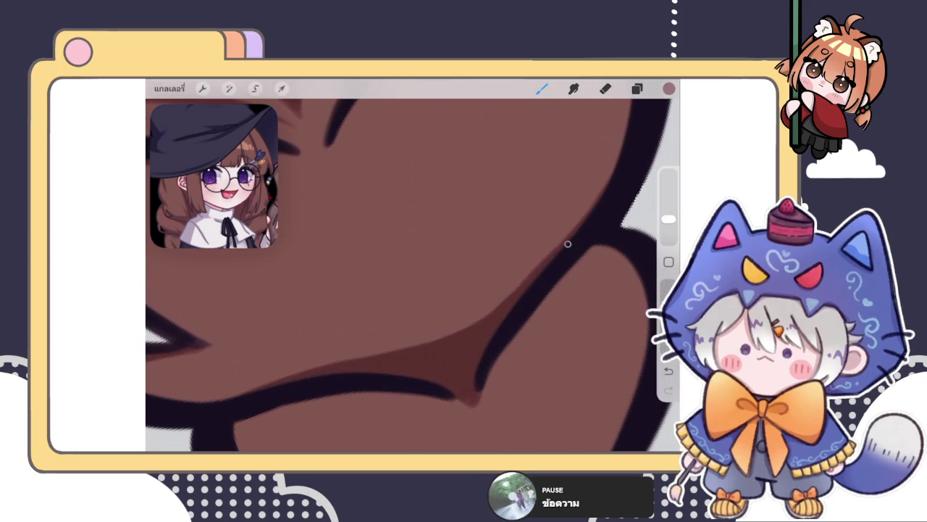
scroll(413, 276, down, 3)
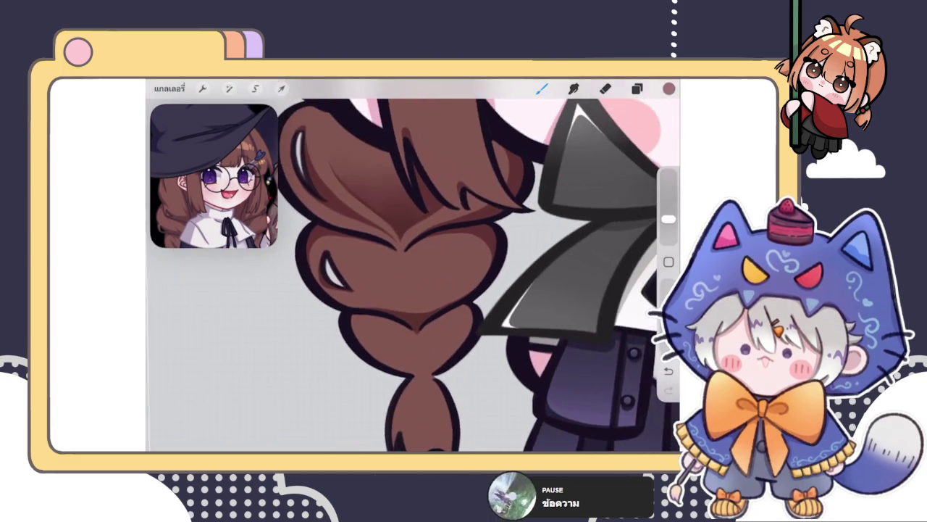
scroll(413, 275, up, 1)
scroll(413, 275, up, 2)
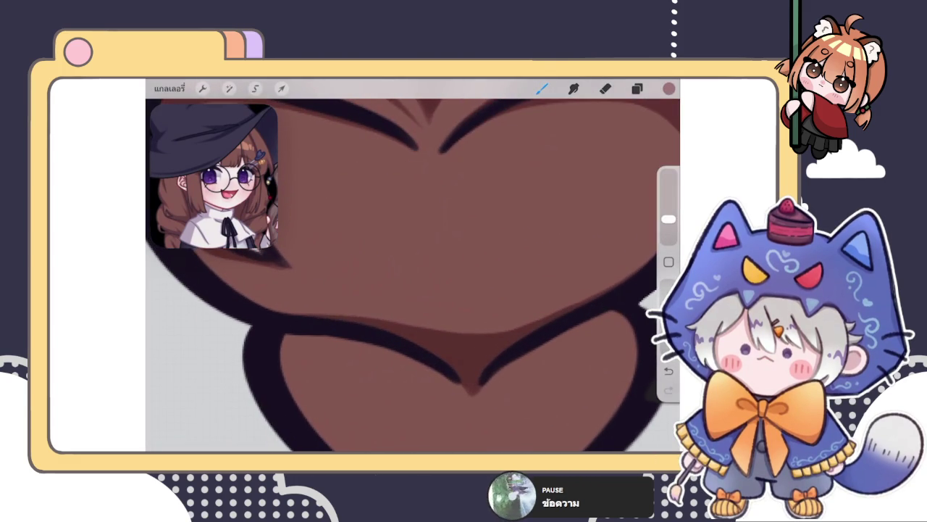
click(521, 228)
scroll(413, 276, down, 2)
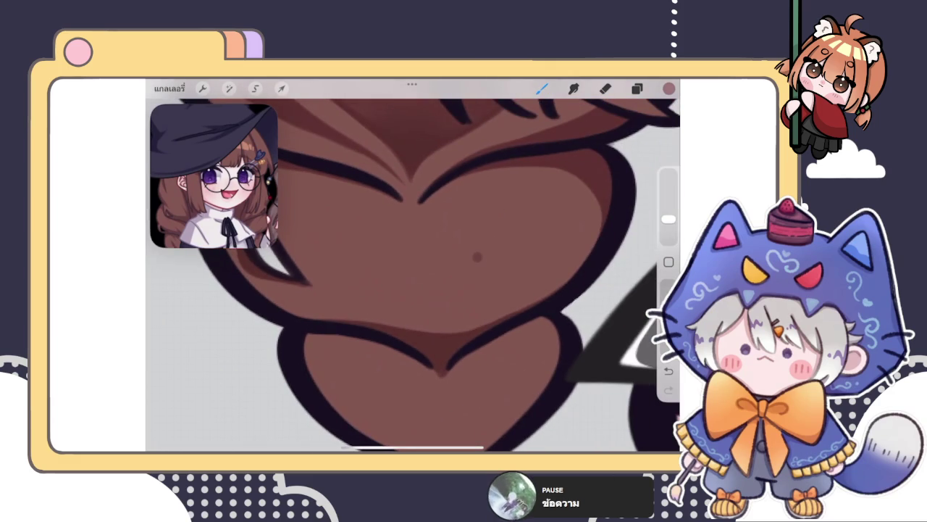
Enlarge the eraser slightly, then undo a stray short dark stroke on the braid
key(e)
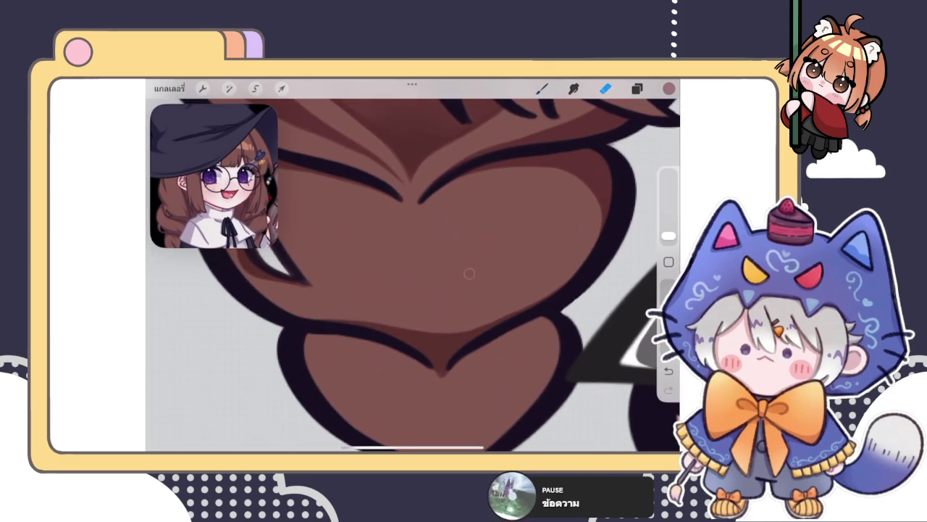
drag(669, 236, 668, 232)
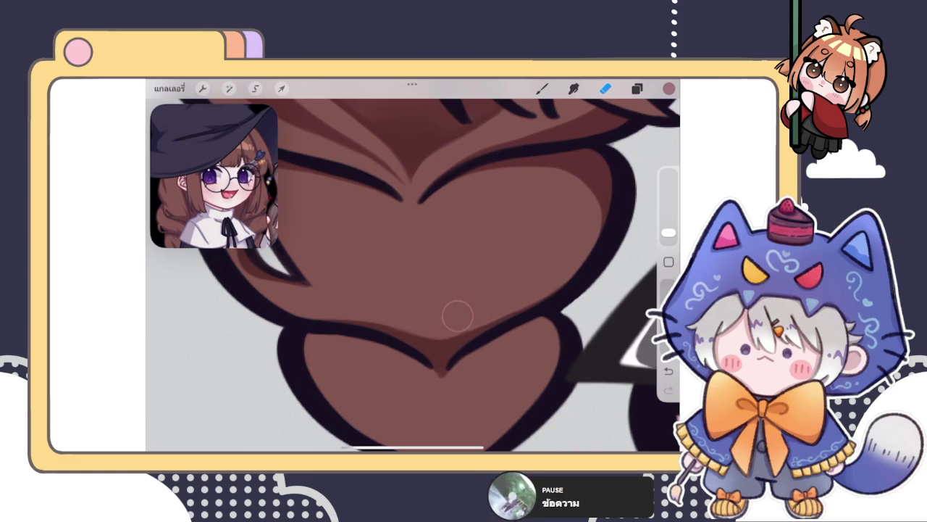
scroll(413, 275, down, 5)
scroll(413, 275, up, 5)
key(b)
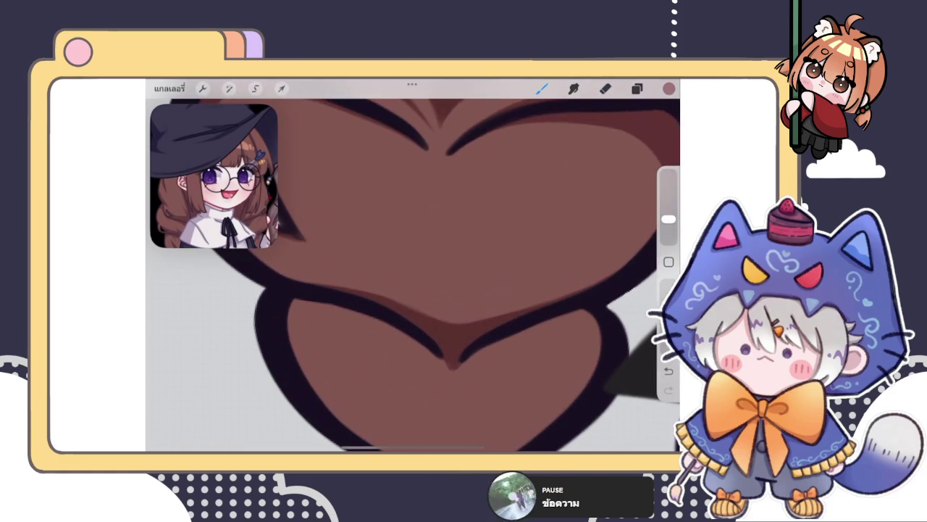
drag(396, 272, 449, 305)
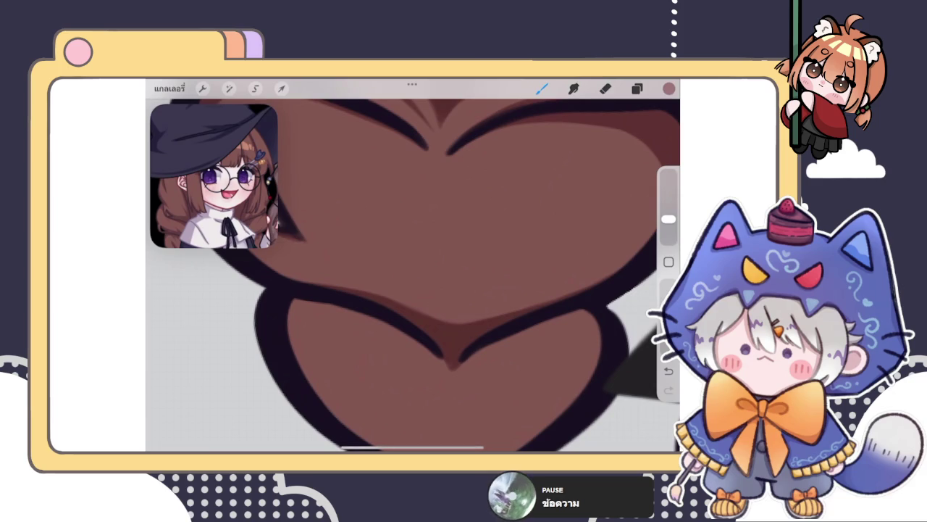
key(ctrl+z)
scroll(413, 275, down, 3)
scroll(483, 266, down, 5)
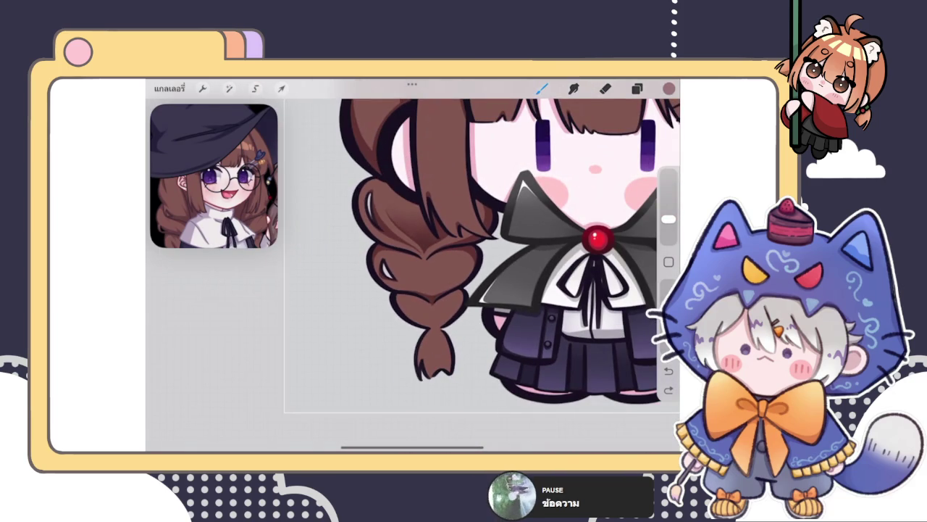
scroll(478, 265, up, 5)
Lightly erase around the braid's heart section
key(e)
mouse_move(428, 300)
mouse_down()
mouse_move(421, 294)
mouse_move(468, 272)
mouse_up()
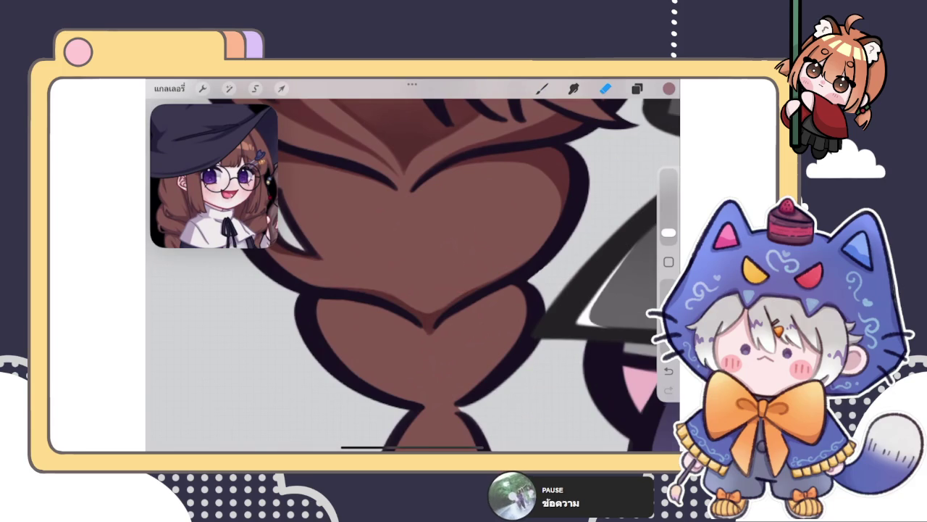
scroll(428, 319, up, 2)
click(542, 87)
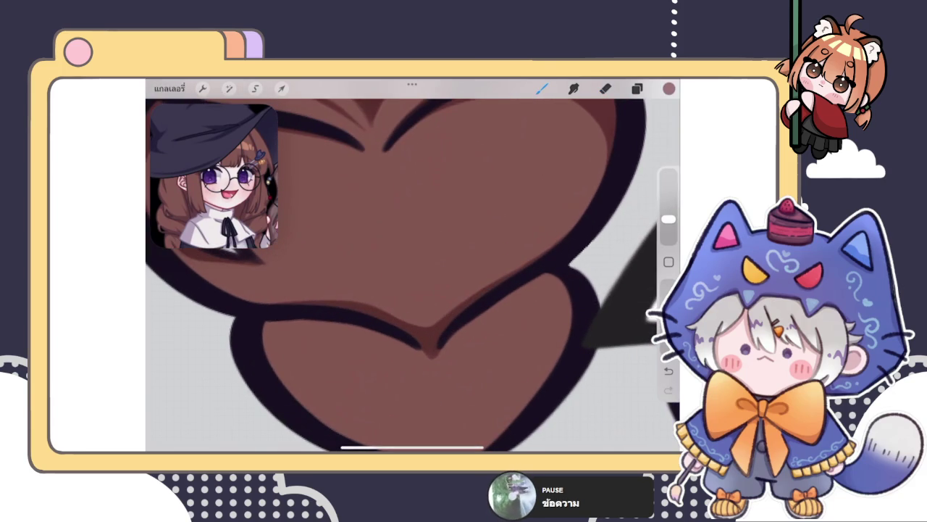
key(e)
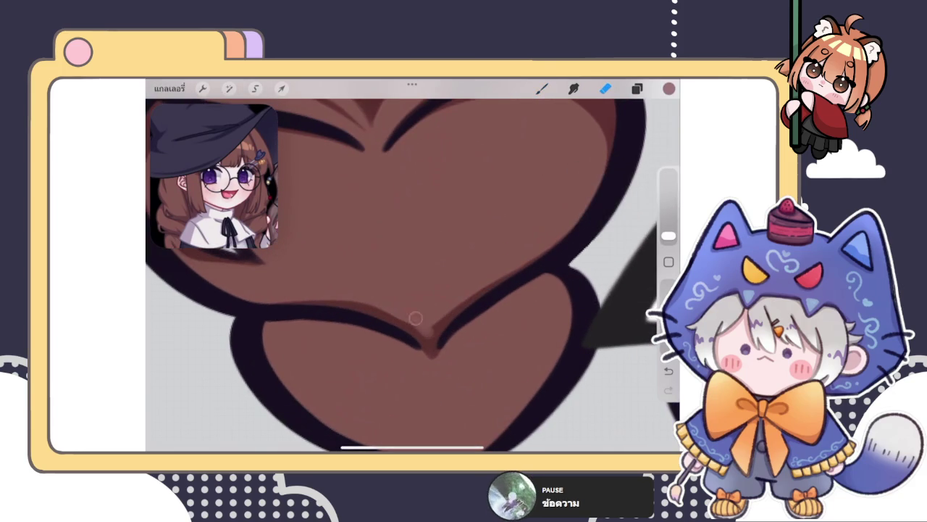
key(b)
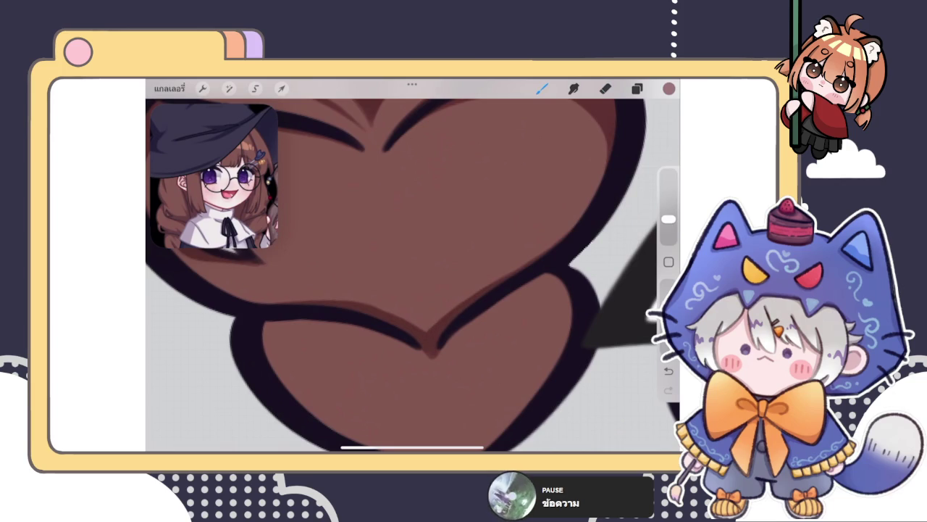
scroll(413, 275, down, 2)
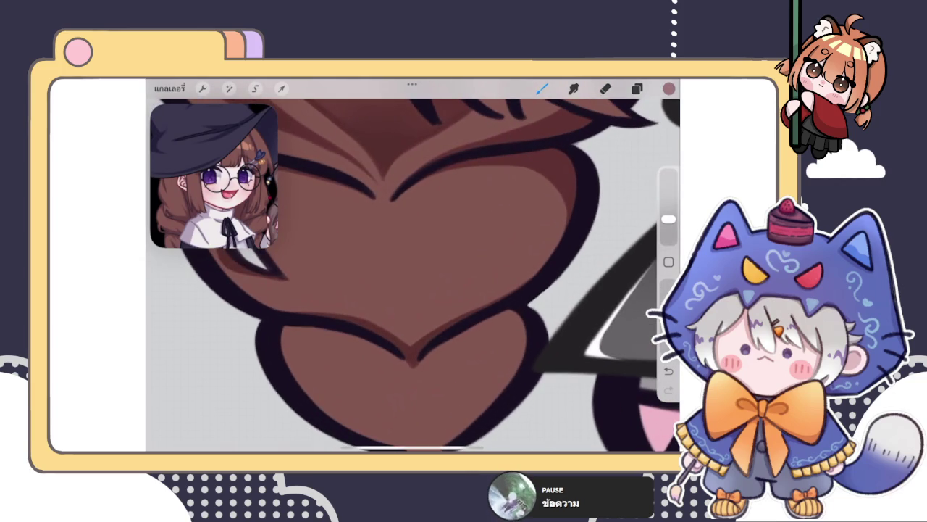
Draw thin dark curves across the braid heart and up its right side
drag(403, 328, 326, 265)
scroll(413, 276, down, 2)
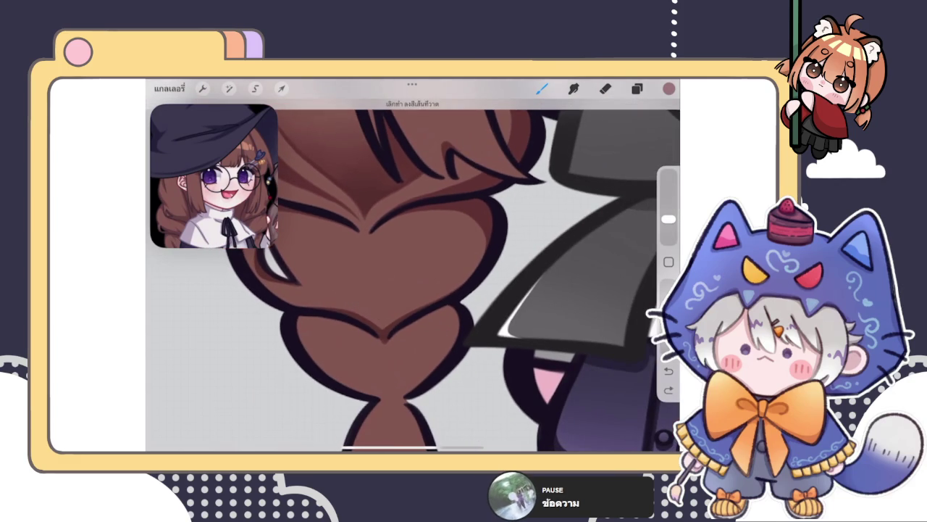
scroll(413, 276, up, 2)
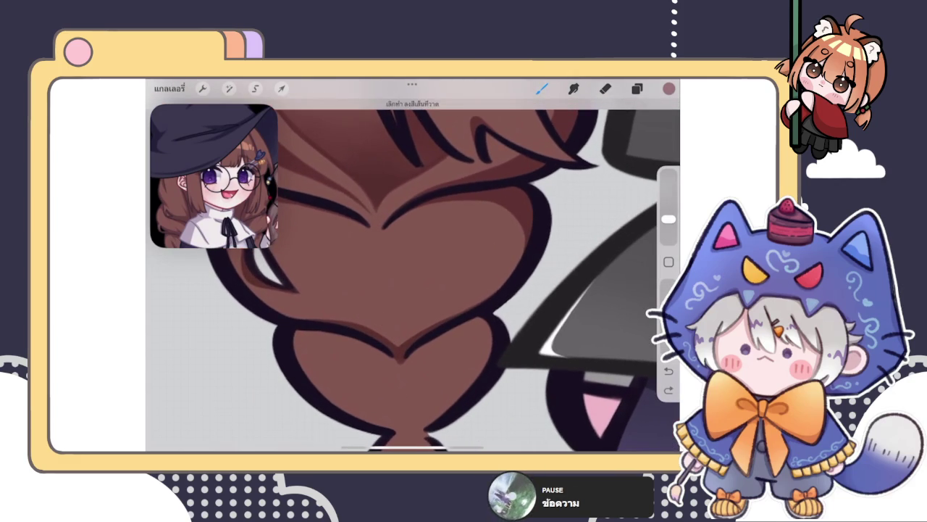
drag(399, 332, 482, 255)
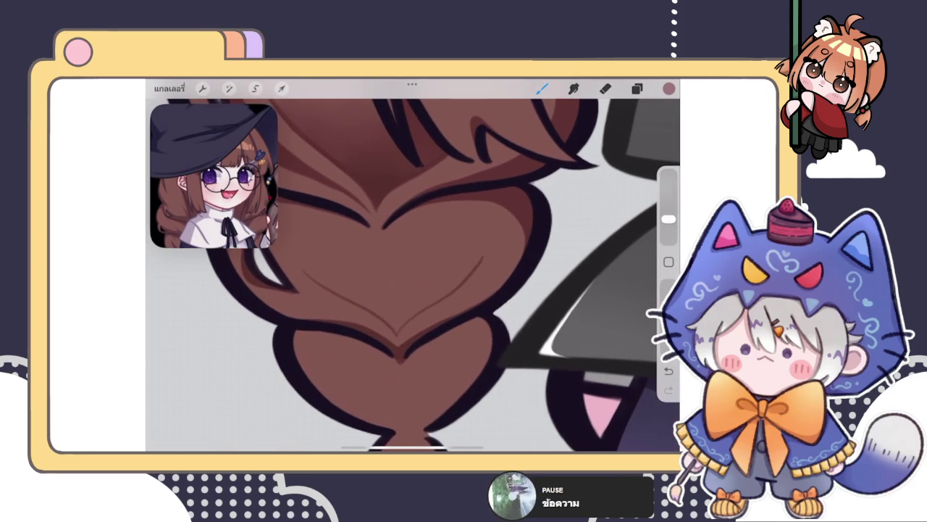
scroll(412, 275, up, 1)
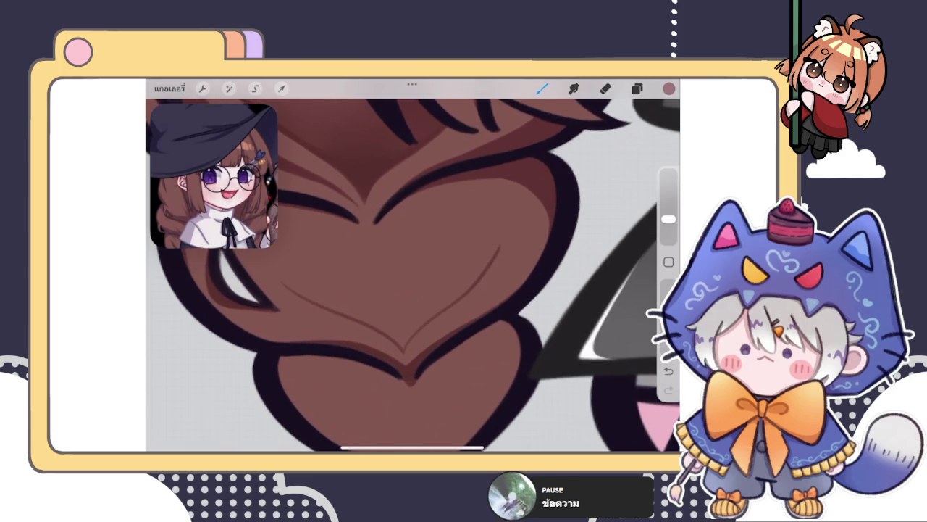
Trace darker brown along the heart's left and right curves and shade its lower-right area
click(606, 87)
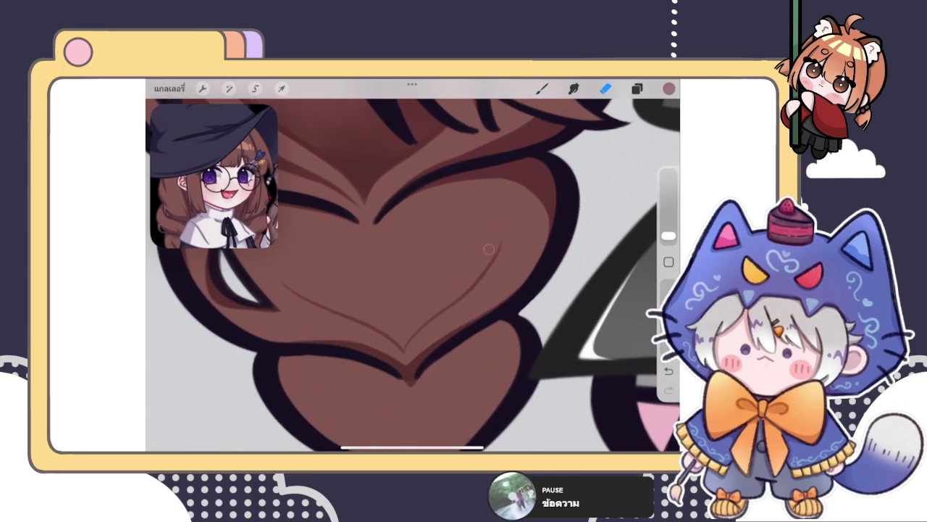
scroll(413, 276, down, 1)
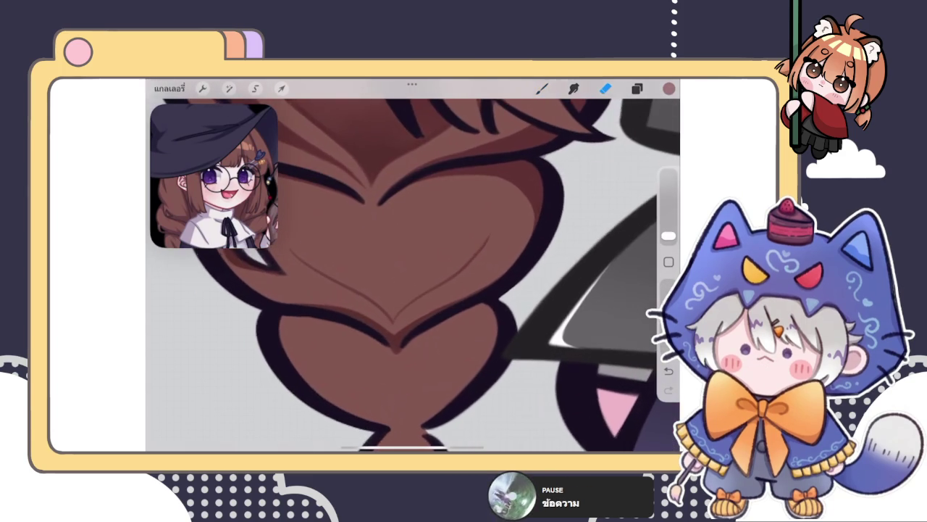
click(542, 88)
scroll(413, 275, up, 2)
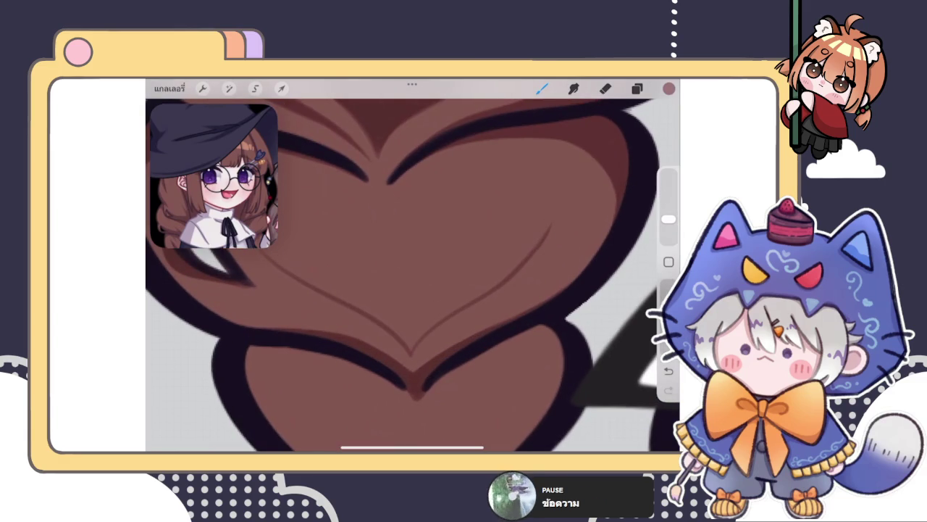
drag(299, 279, 395, 326)
key(ctrl+z)
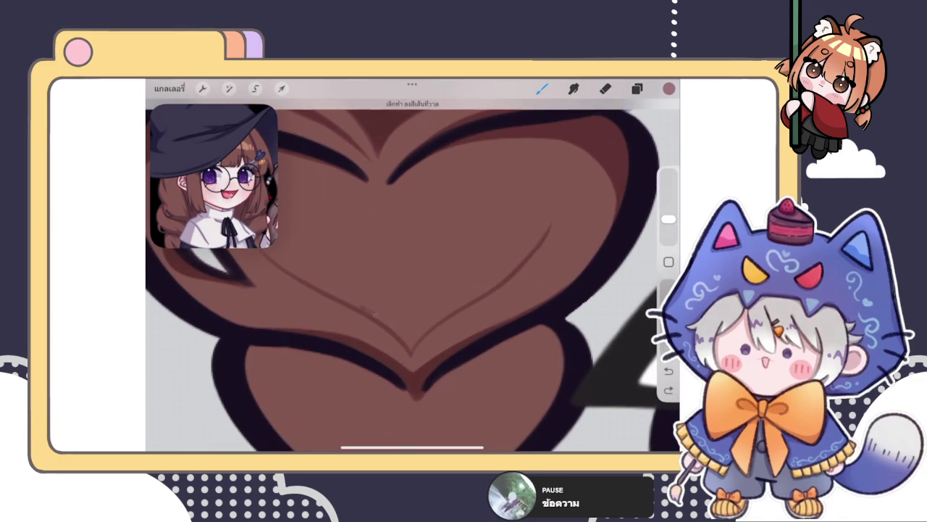
key(ctrl+shift+z)
scroll(411, 304, up, 2)
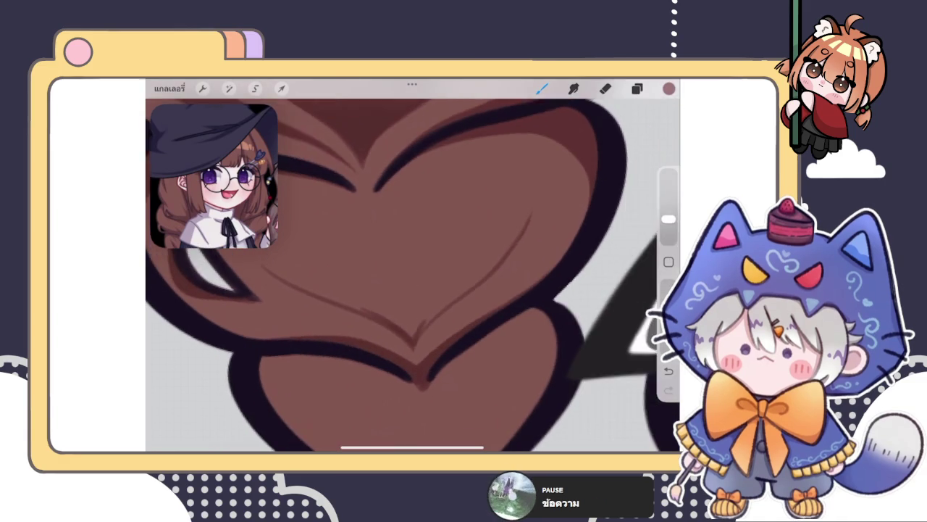
drag(433, 341, 500, 278)
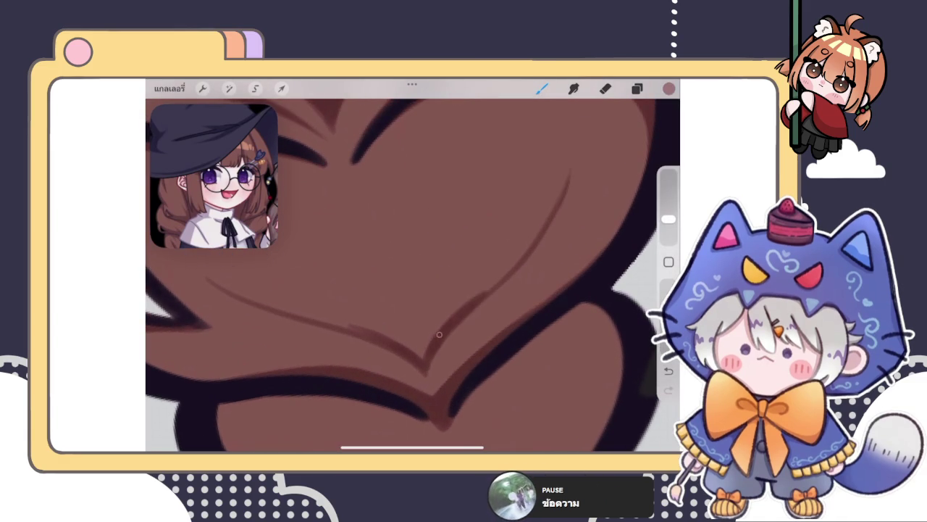
mouse_move(440, 327)
mouse_down()
mouse_move(420, 352)
mouse_move(418, 338)
mouse_move(441, 313)
mouse_move(377, 322)
mouse_move(291, 313)
mouse_move(366, 331)
mouse_up()
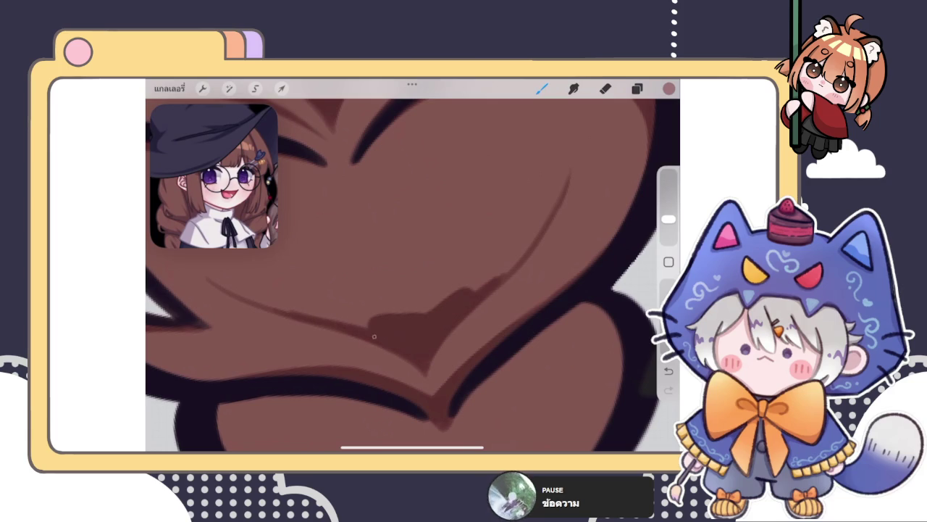
Hatch darker strokes along the heart's upper-left edge, interior and right edge
mouse_move(262, 301)
mouse_down()
mouse_move(368, 327)
mouse_move(362, 297)
mouse_move(381, 292)
mouse_up()
mouse_move(385, 313)
mouse_down()
mouse_move(405, 291)
mouse_move(432, 288)
mouse_up()
drag(436, 307, 464, 273)
drag(466, 292, 550, 224)
Smudge the hatching across the heart's middle and right side into the brown
click(573, 88)
drag(434, 297, 354, 300)
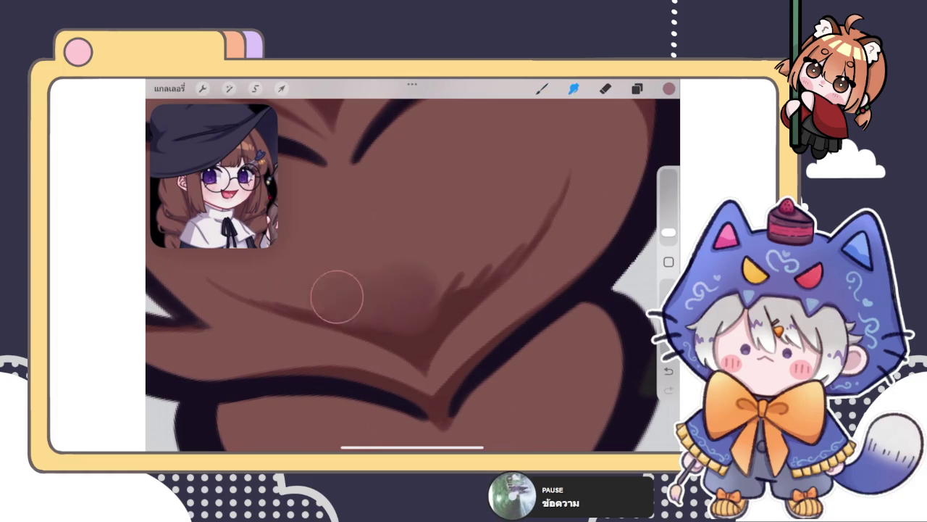
mouse_move(286, 283)
mouse_down()
mouse_move(405, 310)
mouse_move(528, 213)
mouse_move(493, 249)
mouse_move(418, 295)
mouse_move(359, 301)
mouse_move(412, 316)
mouse_move(343, 289)
mouse_move(263, 276)
mouse_move(393, 300)
mouse_move(477, 256)
mouse_move(502, 209)
mouse_move(407, 239)
mouse_move(389, 241)
mouse_move(476, 215)
mouse_move(337, 234)
mouse_up()
scroll(413, 268, down, 5)
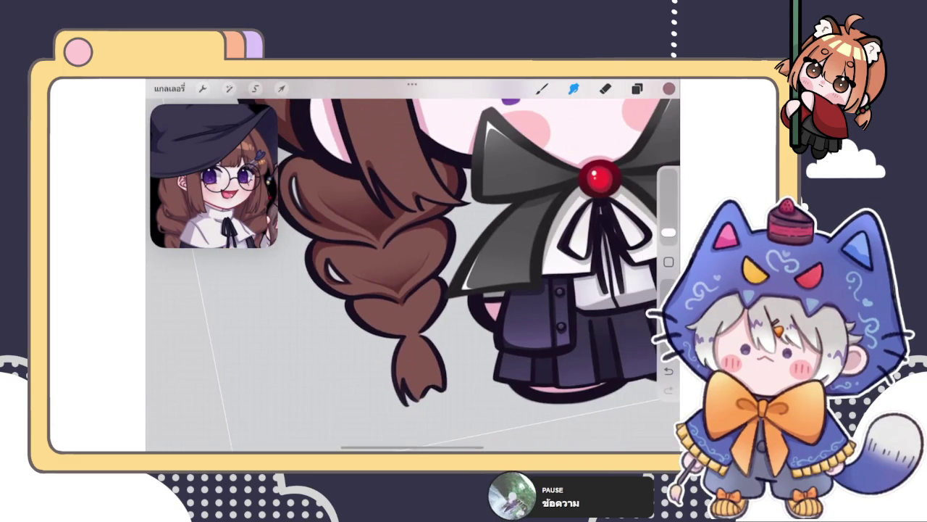
Smudge the shading across the braid heart
scroll(402, 282, up, 5)
mouse_move(324, 284)
mouse_down()
mouse_move(327, 305)
mouse_move(379, 335)
mouse_move(474, 294)
mouse_up()
scroll(413, 282, down, 2)
scroll(413, 275, up, 3)
Replace the last stroke with a scalloped dark-brown line across the heart and soften its left end
key(b)
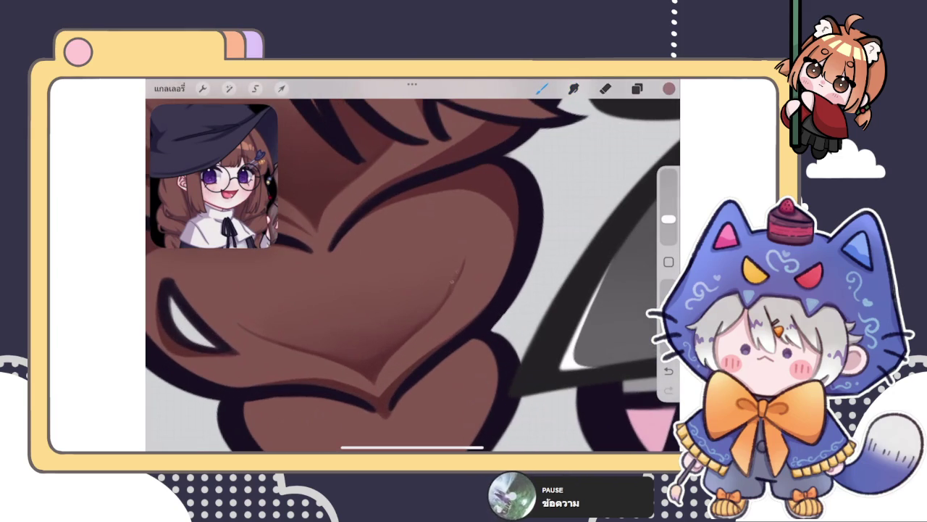
scroll(413, 275, up, 2)
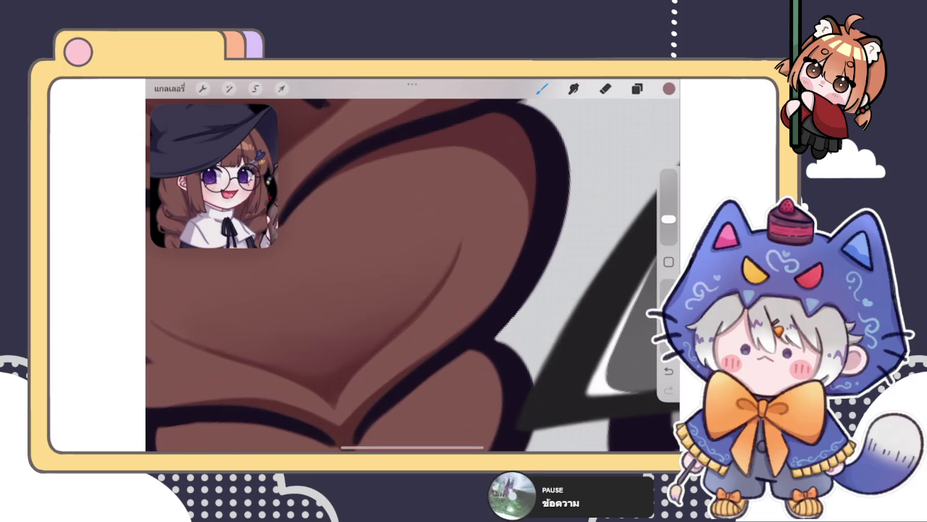
scroll(413, 275, down, 2)
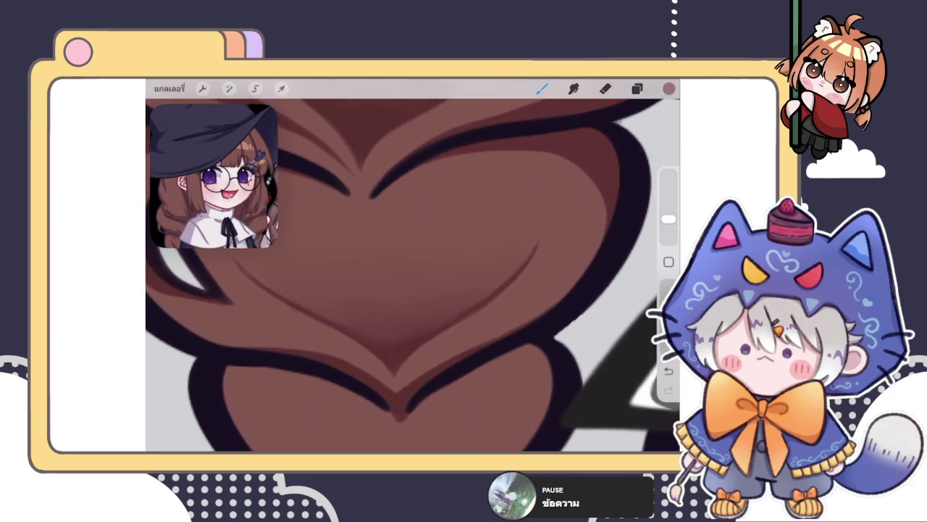
key(ctrl+z)
mouse_move(346, 319)
mouse_down()
mouse_move(394, 338)
mouse_move(484, 297)
mouse_up()
drag(669, 218, 668, 232)
click(573, 89)
mouse_move(377, 311)
mouse_down()
mouse_move(328, 296)
mouse_move(432, 305)
mouse_move(484, 273)
mouse_move(383, 300)
mouse_move(336, 290)
mouse_move(311, 265)
mouse_move(466, 262)
mouse_move(370, 304)
mouse_move(379, 321)
mouse_move(352, 310)
mouse_move(421, 304)
mouse_move(459, 283)
mouse_move(372, 310)
mouse_move(384, 275)
mouse_up()
Paint darker brown across the heart's shading
click(542, 88)
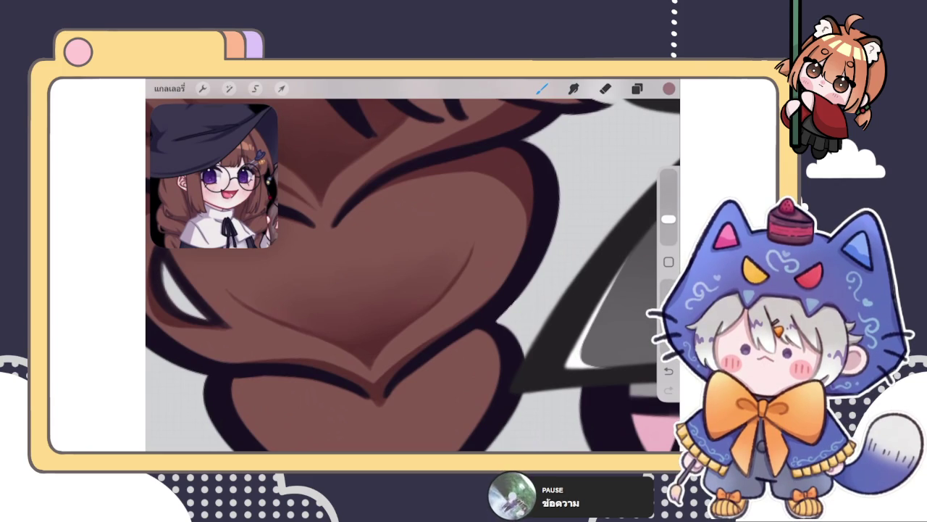
click(542, 88)
click(541, 88)
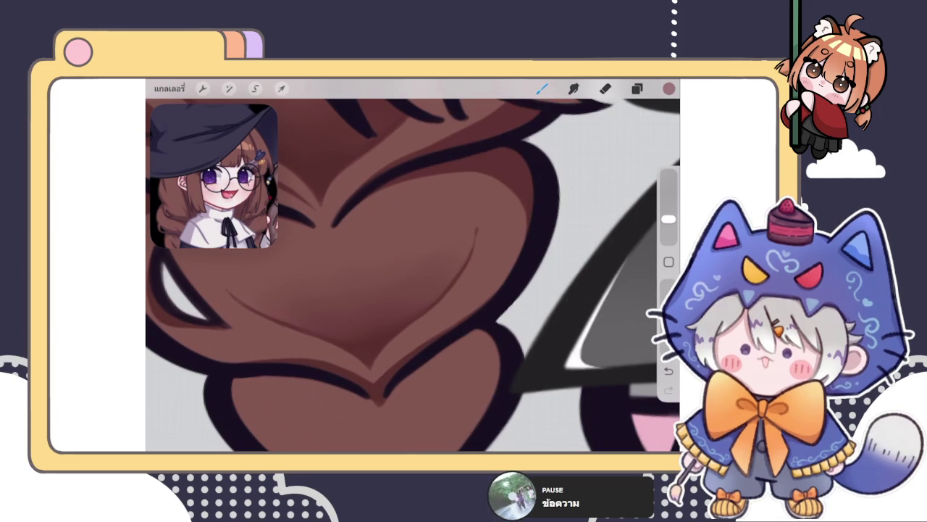
scroll(413, 275, down, 3)
scroll(413, 275, up, 3)
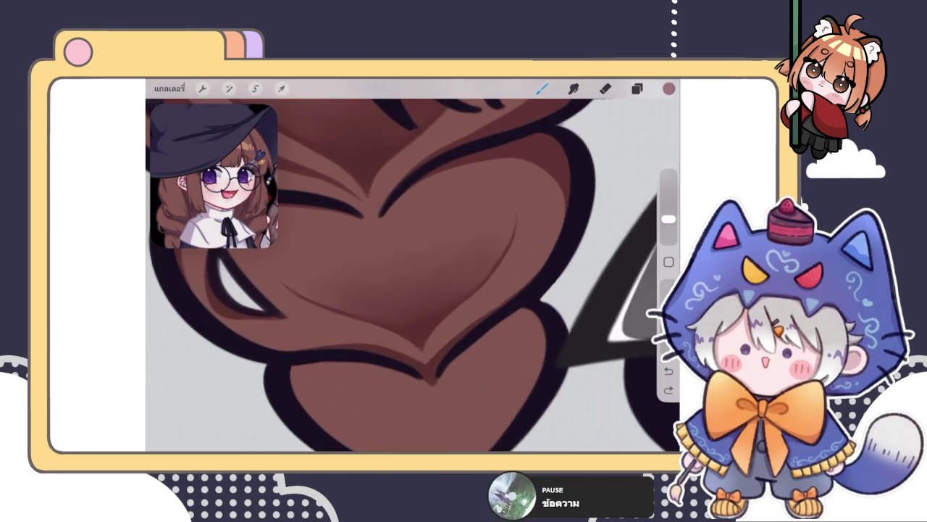
scroll(413, 275, up, 2)
scroll(413, 275, up, 2)
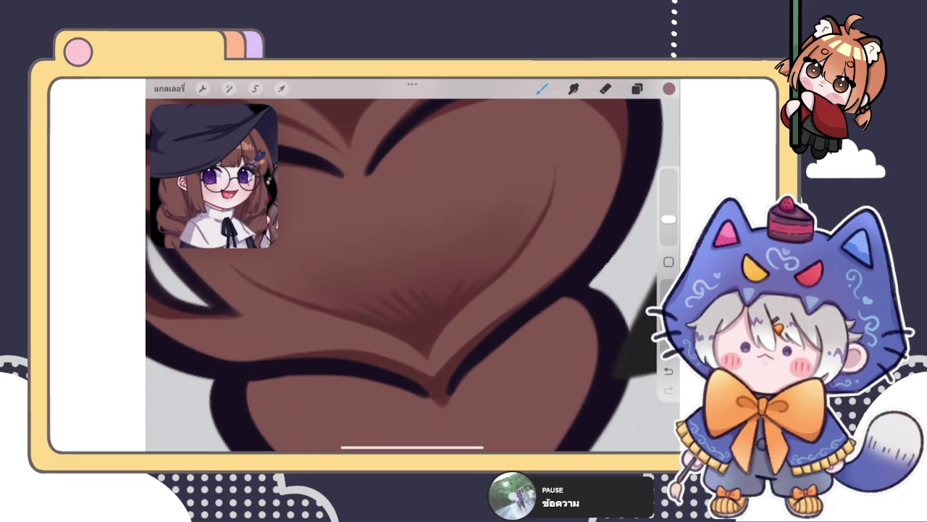
mouse_move(372, 311)
mouse_down()
mouse_move(418, 307)
mouse_move(363, 305)
mouse_move(383, 314)
mouse_move(480, 280)
mouse_up()
Blend the new brown shading on the heart's left and inside the lobe
key(s)
mouse_move(363, 283)
mouse_down()
mouse_move(343, 283)
mouse_move(354, 295)
mouse_move(410, 288)
mouse_move(482, 261)
mouse_up()
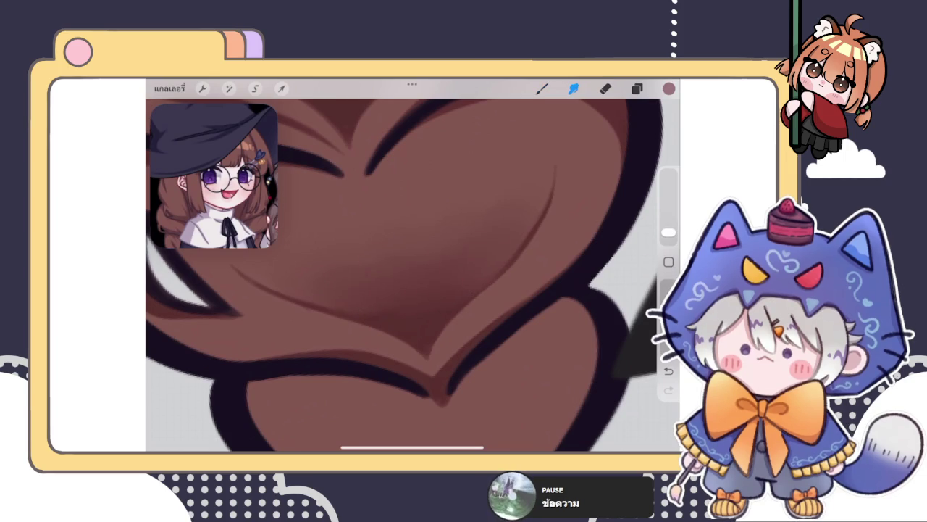
mouse_move(341, 284)
mouse_down()
mouse_move(348, 292)
mouse_move(314, 275)
mouse_move(402, 250)
mouse_up()
click(542, 89)
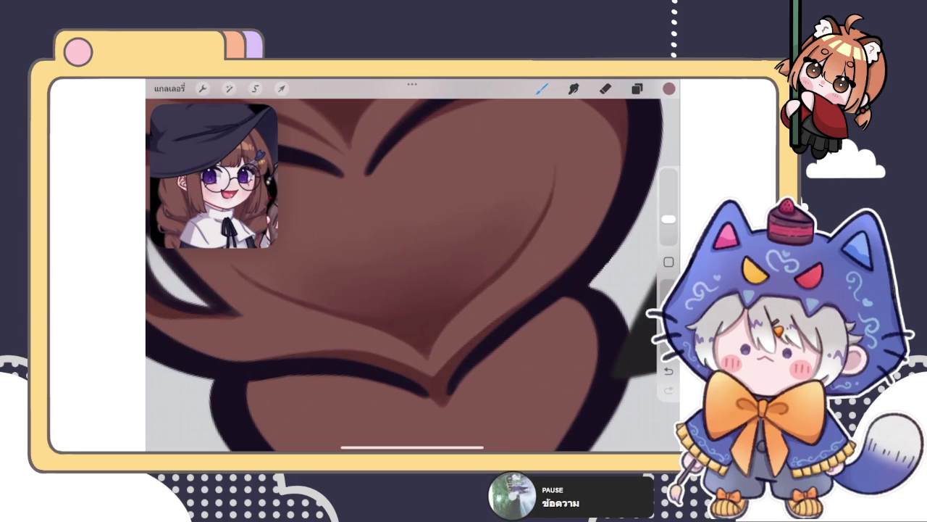
scroll(413, 264, down, 5)
scroll(413, 264, down, 5)
scroll(413, 265, down, 3)
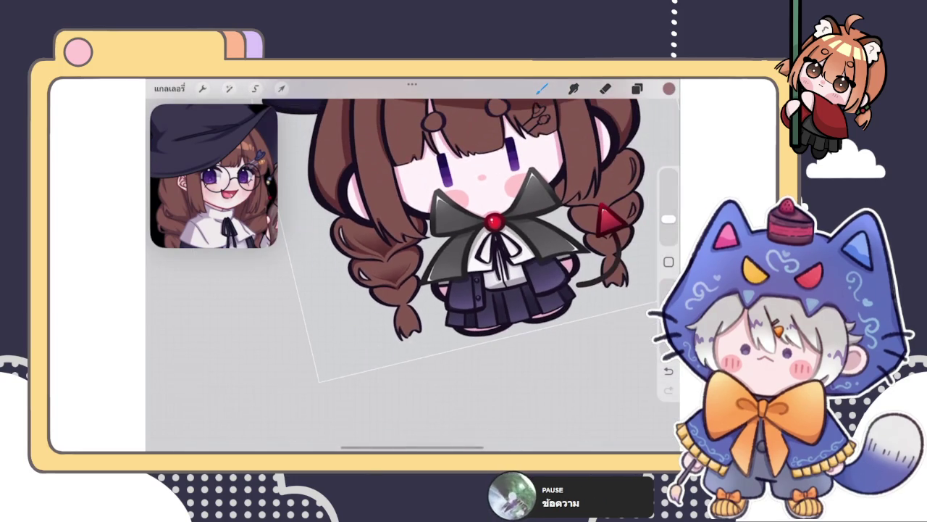
Smudge the shading across the braid lobe to soften it
scroll(391, 289, up, 3)
scroll(391, 289, up, 5)
click(574, 89)
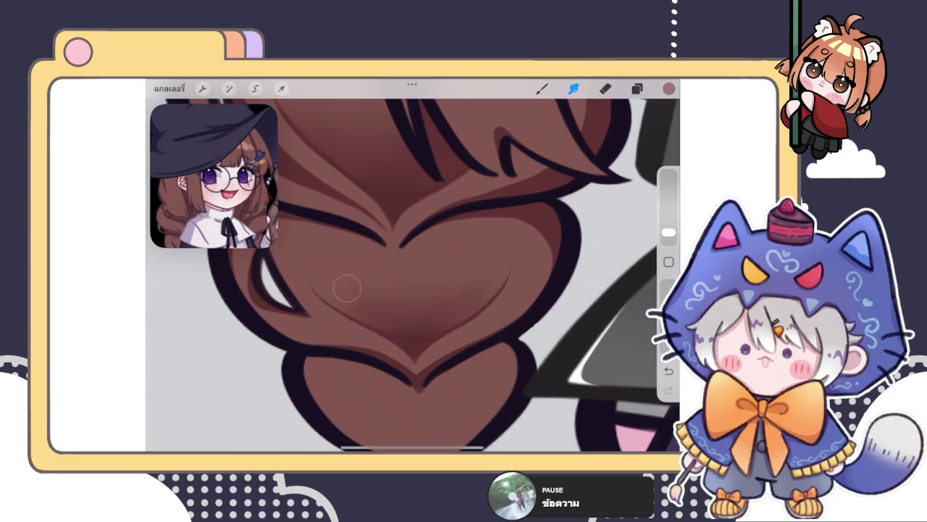
click(542, 88)
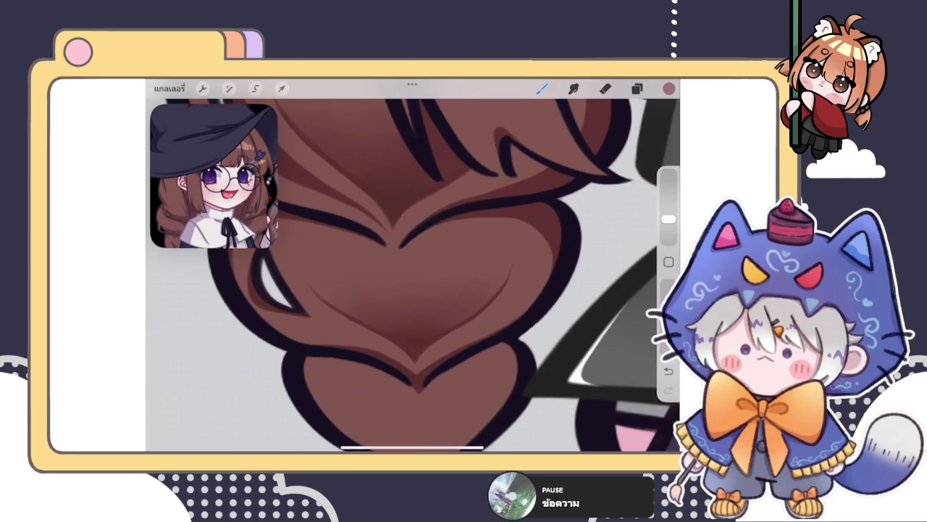
click(574, 88)
mouse_move(374, 314)
mouse_down()
mouse_move(435, 323)
mouse_move(445, 276)
mouse_move(410, 294)
mouse_move(355, 297)
mouse_move(476, 289)
mouse_up()
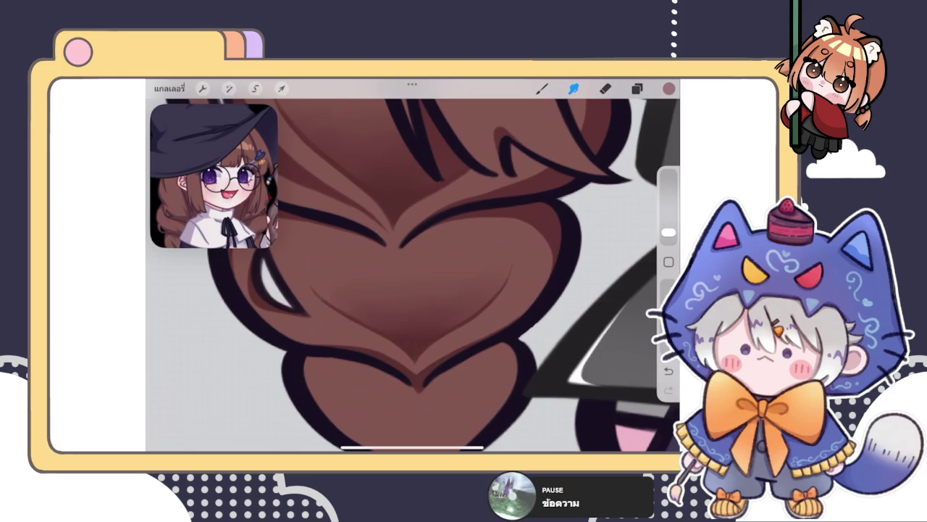
scroll(413, 275, down, 5)
scroll(413, 275, up, 3)
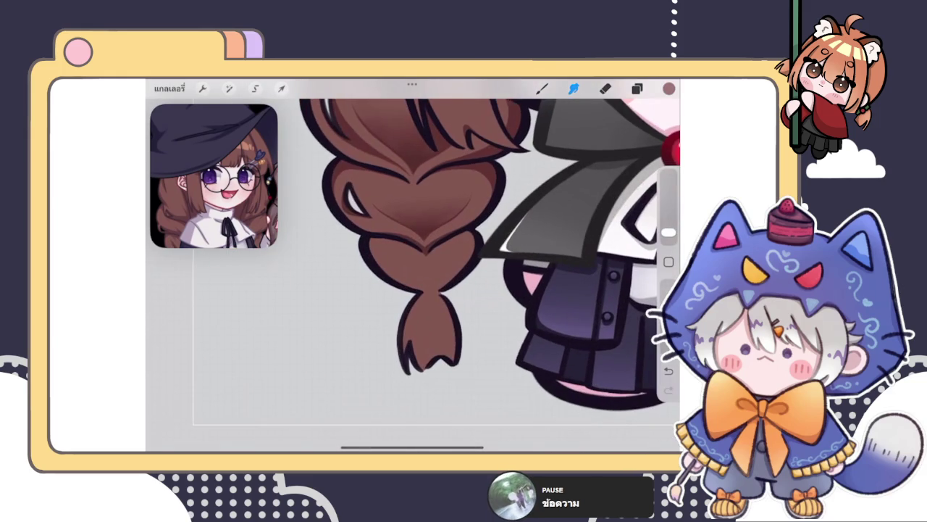
Brush dark shading strokes along the left lobe's edge and down the lobe
key(b)
scroll(413, 276, up, 3)
drag(316, 219, 335, 281)
drag(323, 233, 375, 307)
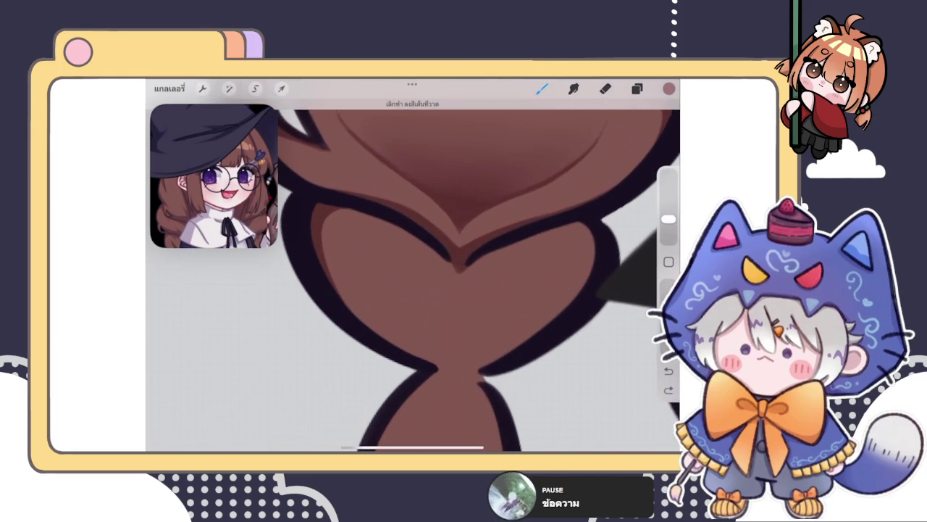
scroll(412, 275, up, 2)
mouse_move(353, 208)
mouse_down()
mouse_move(331, 284)
mouse_move(387, 339)
mouse_up()
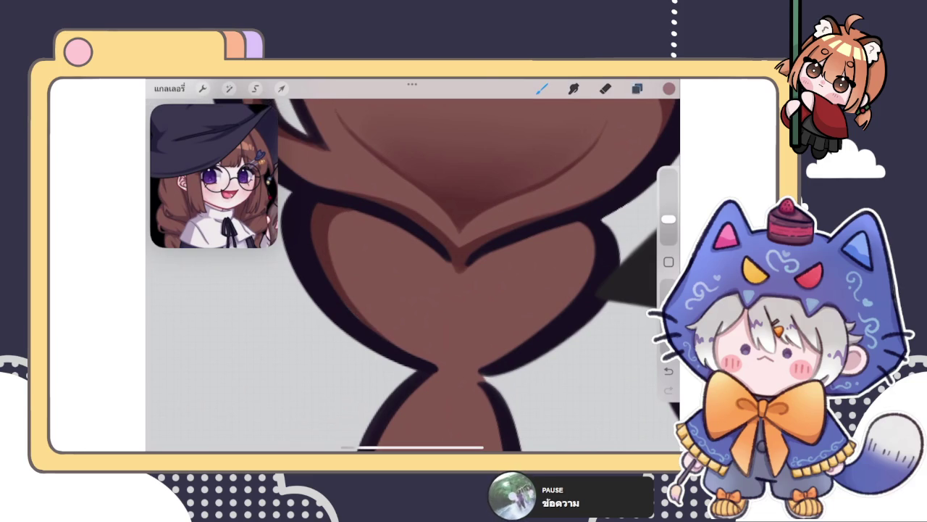
Undo a stray stroke on the layer one row down, then return to the original layer
click(637, 88)
click(558, 317)
click(636, 88)
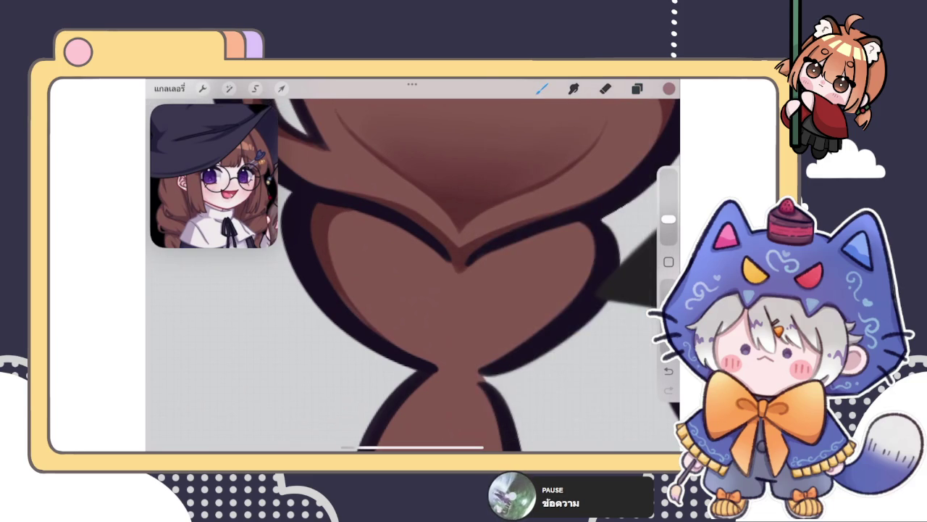
key(ctrl+z)
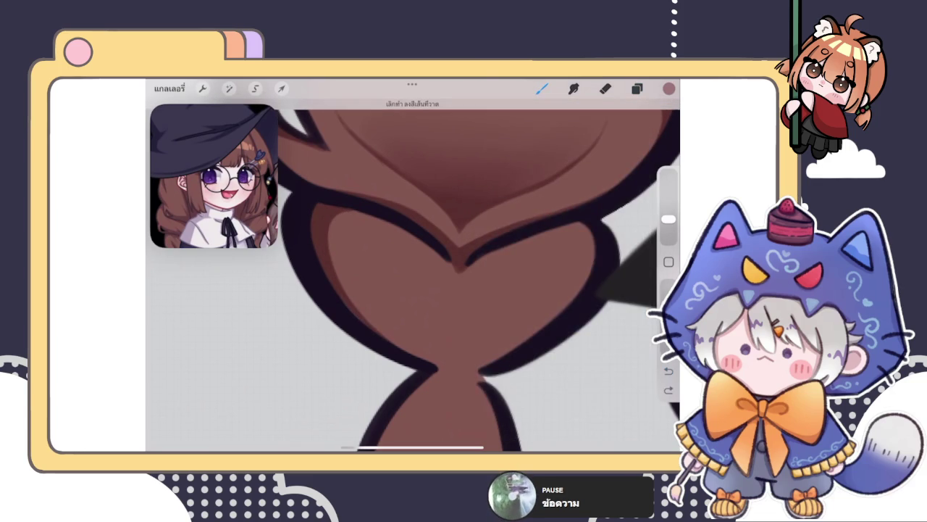
click(637, 88)
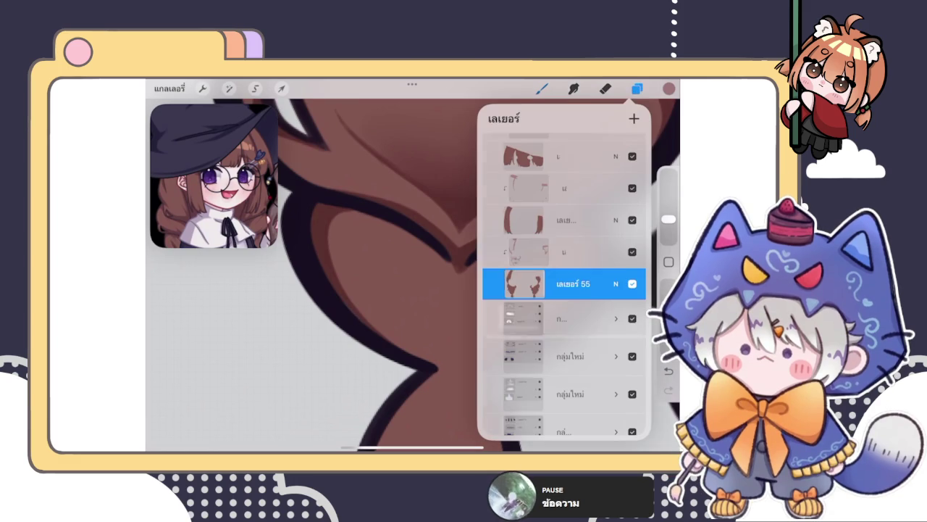
click(558, 251)
click(637, 88)
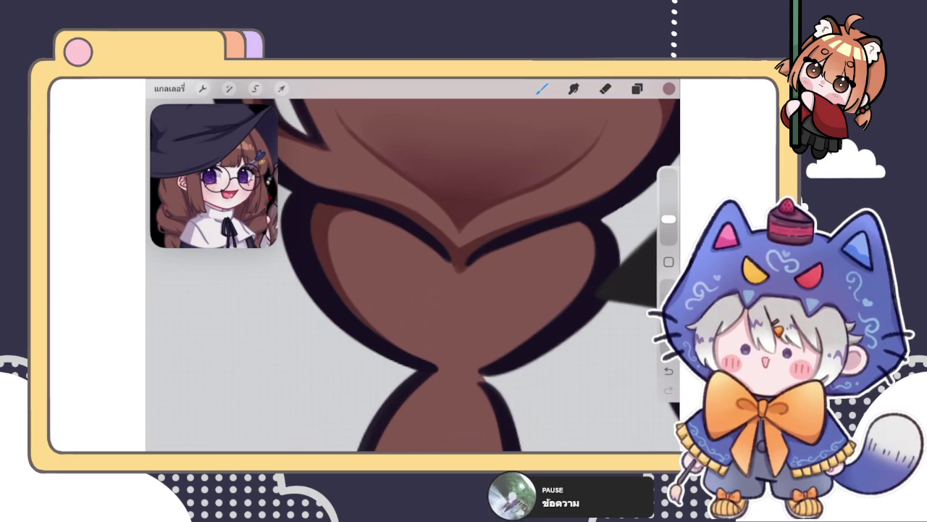
drag(412, 275, 499, 239)
scroll(413, 254, up, 5)
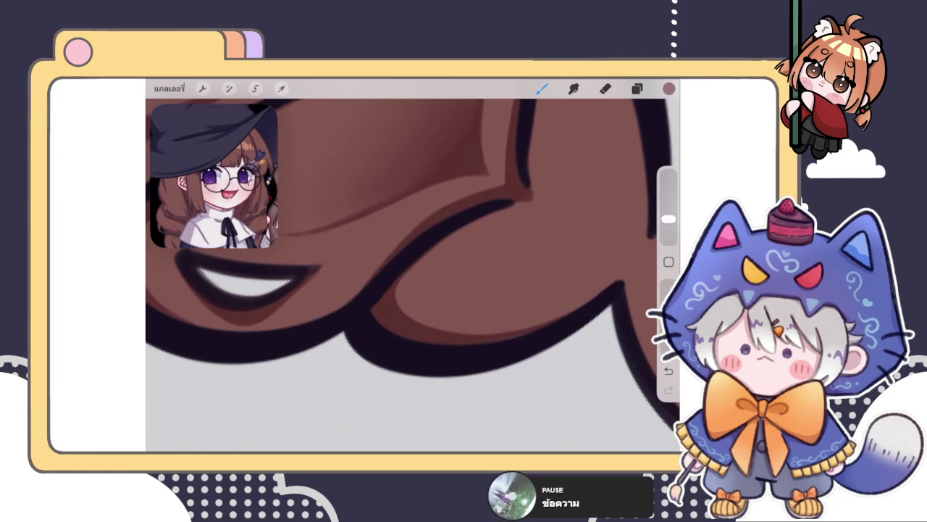
mouse_move(413, 275)
mouse_down()
mouse_move(406, 239)
mouse_move(420, 261)
mouse_up()
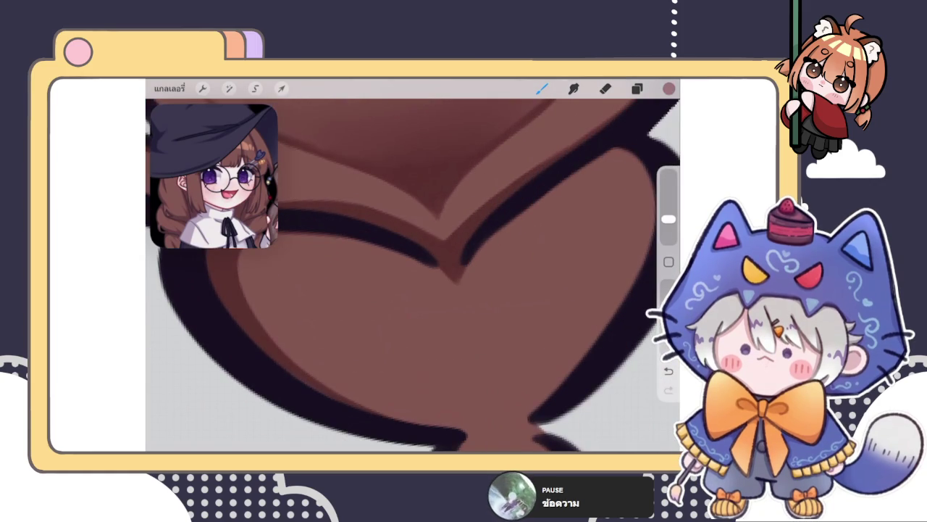
scroll(412, 275, down, 3)
scroll(413, 275, down, 2)
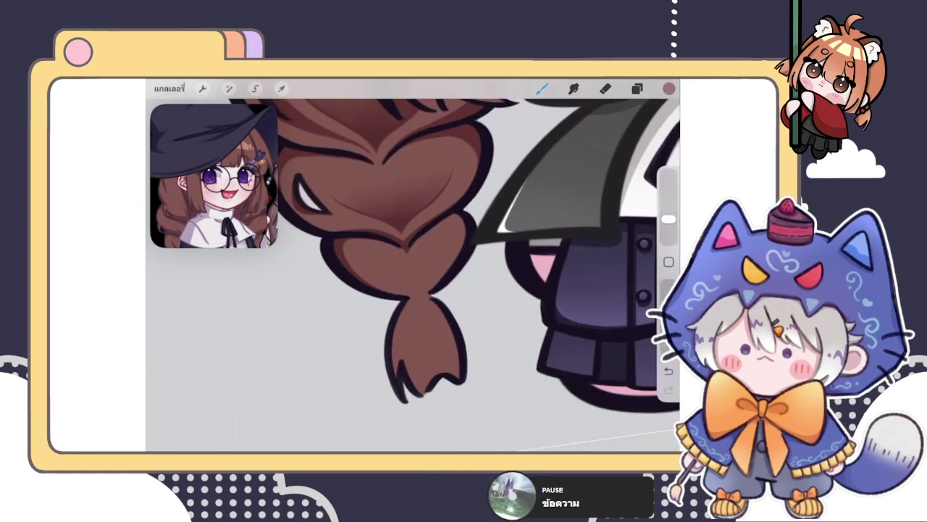
scroll(413, 275, up, 1)
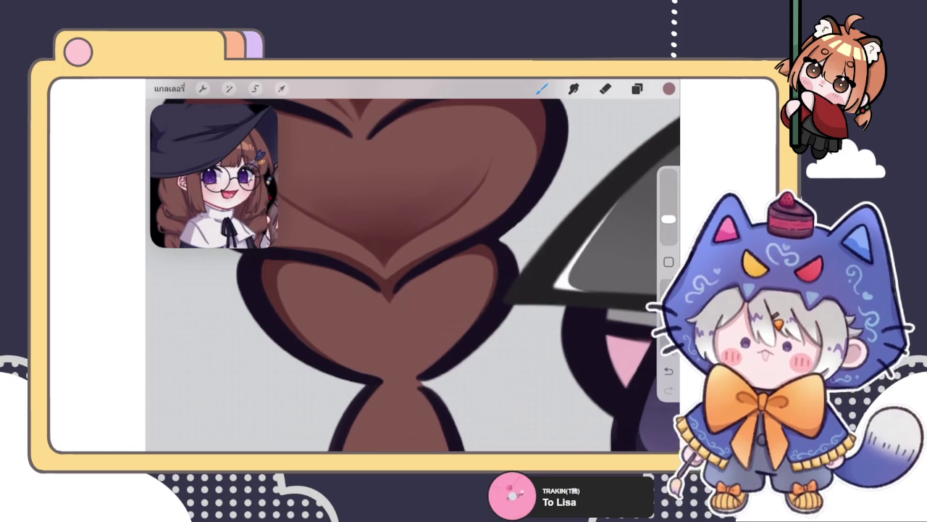
drag(497, 275, 402, 163)
mouse_move(464, 174)
mouse_down()
mouse_move(362, 186)
mouse_move(333, 166)
mouse_up()
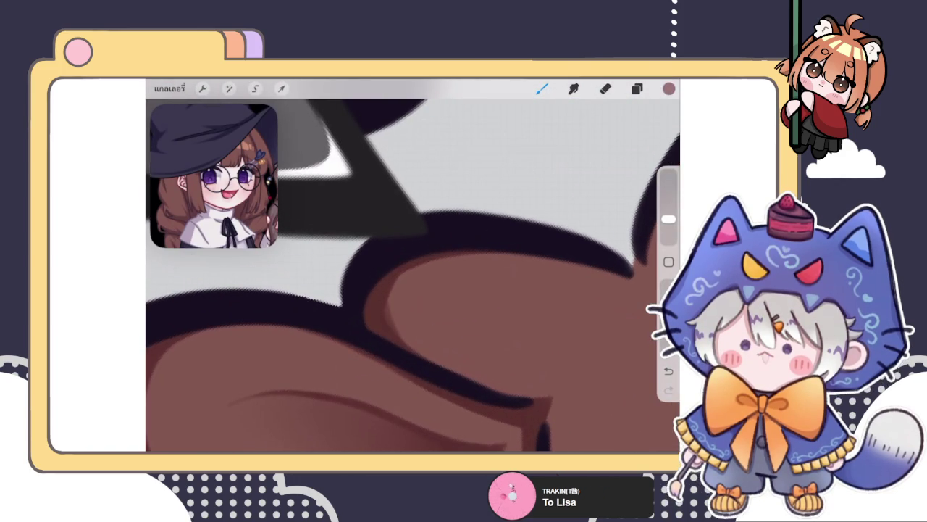
mouse_move(413, 362)
mouse_down()
mouse_move(413, 217)
mouse_move(391, 239)
mouse_move(406, 261)
mouse_move(377, 217)
mouse_up()
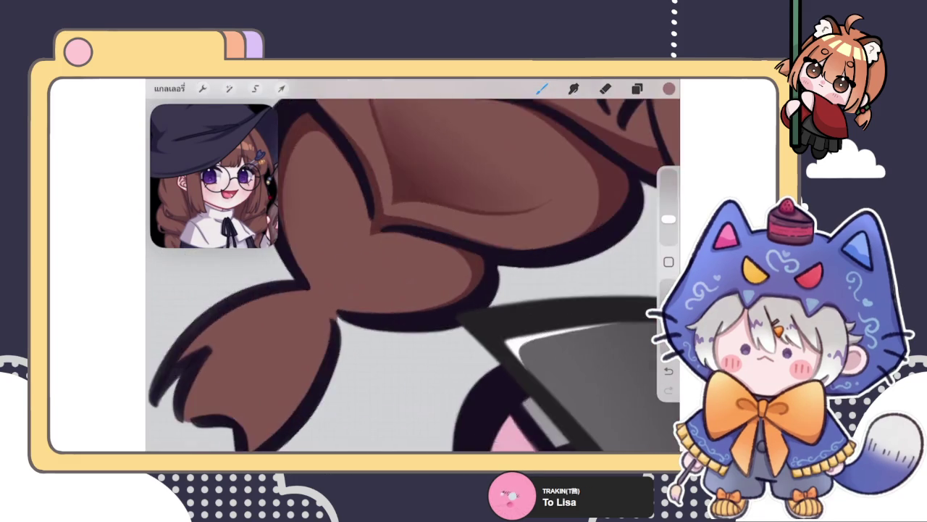
drag(406, 275, 435, 246)
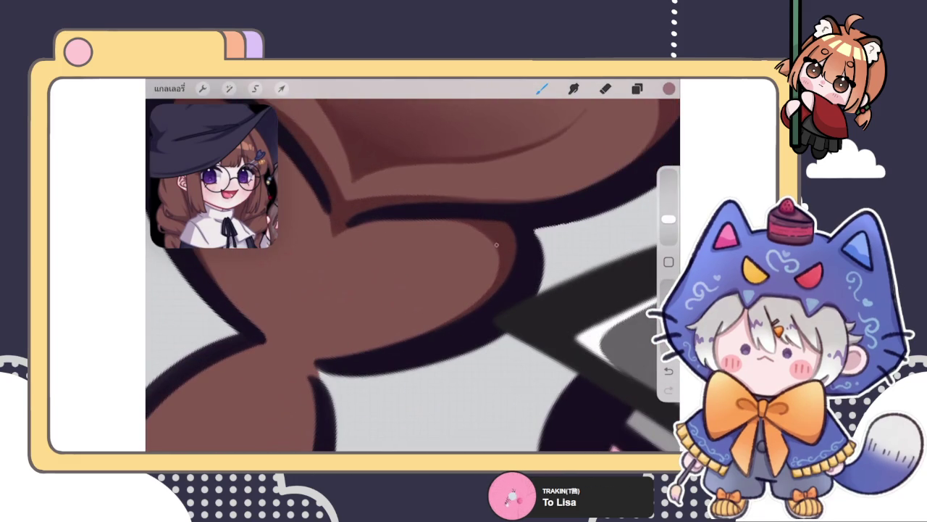
mouse_move(501, 253)
mouse_down()
mouse_move(406, 203)
mouse_move(443, 211)
mouse_up()
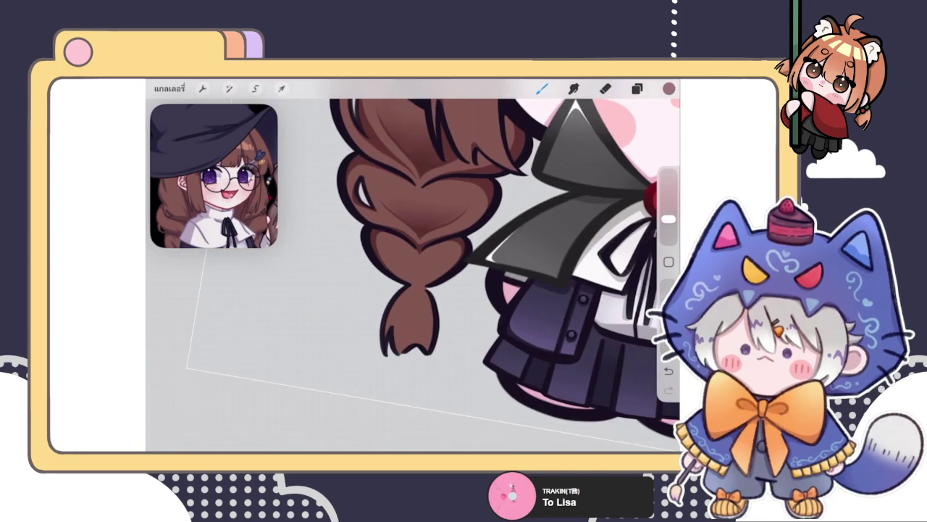
Paint brown over the light gap at the braid knot, retrying the stroke twice
scroll(420, 239, up, 5)
scroll(420, 239, up, 1)
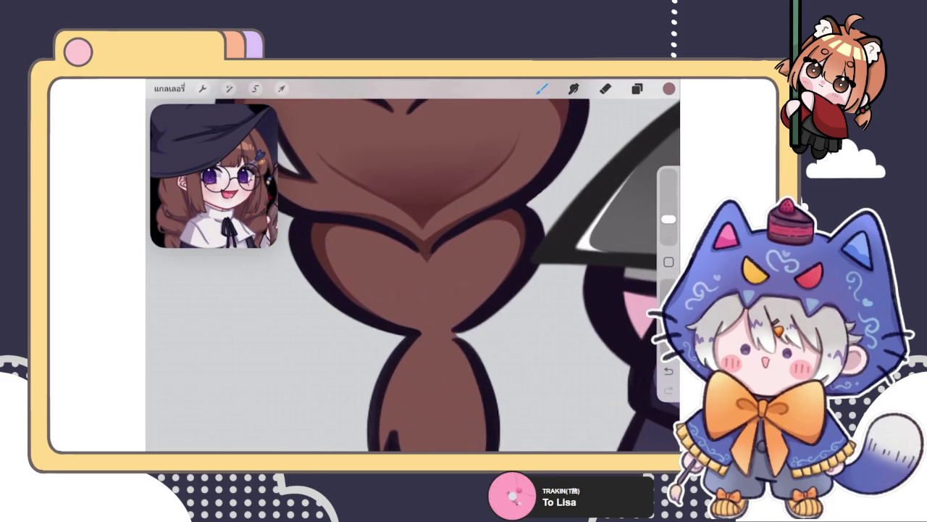
scroll(442, 329, up, 2)
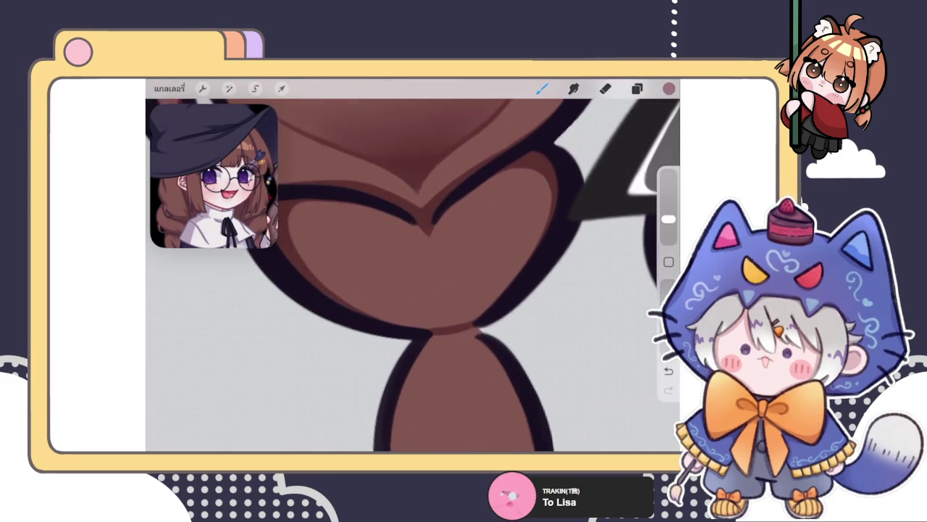
drag(464, 329, 443, 330)
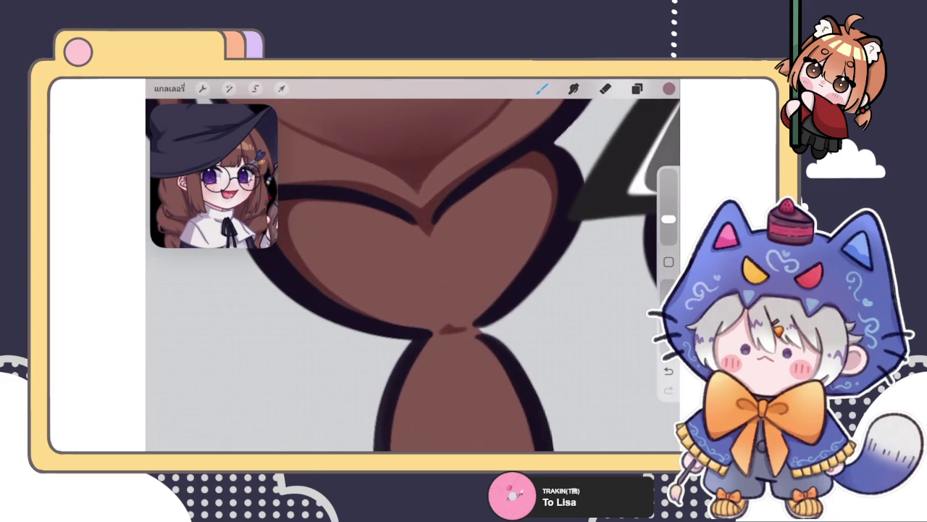
key(ctrl+z)
drag(454, 328, 448, 329)
key(ctrl+z)
mouse_move(433, 333)
mouse_down()
mouse_move(471, 330)
mouse_move(439, 331)
mouse_up()
scroll(413, 276, down, 5)
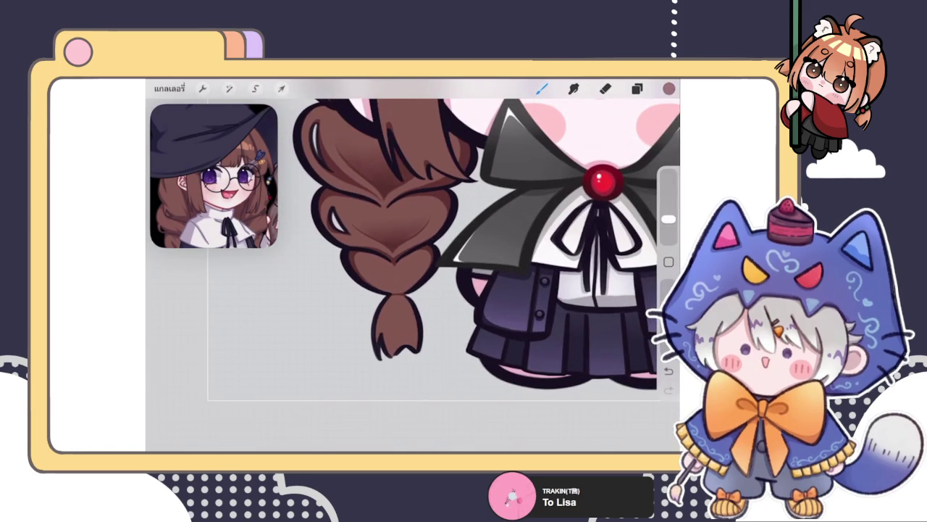
scroll(396, 217, up, 5)
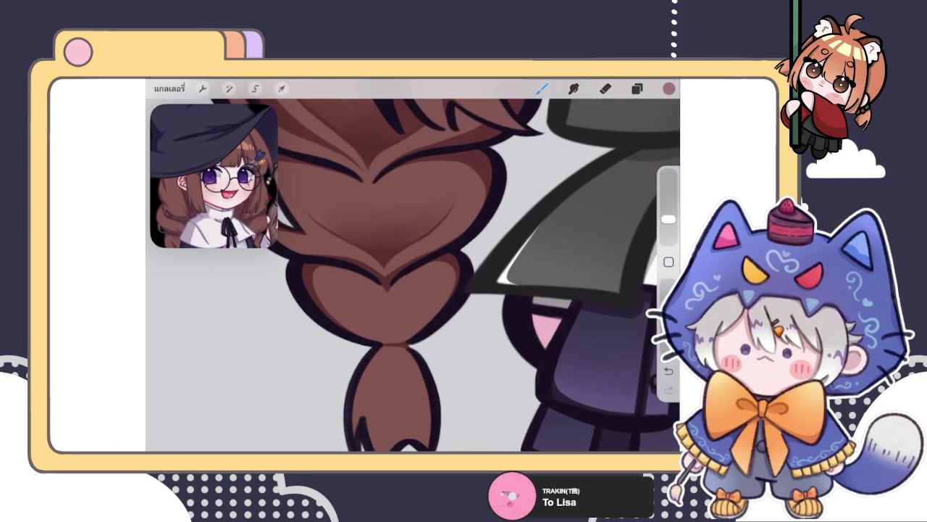
Hatch a dark shadow stroke into the bottom lobe's curve, discarding a short test stroke
mouse_move(363, 317)
mouse_down()
mouse_move(387, 333)
mouse_move(384, 326)
mouse_move(441, 298)
mouse_move(387, 312)
mouse_move(423, 304)
mouse_move(346, 297)
mouse_move(384, 323)
mouse_up()
scroll(396, 290, up, 3)
key(ctrl+z)
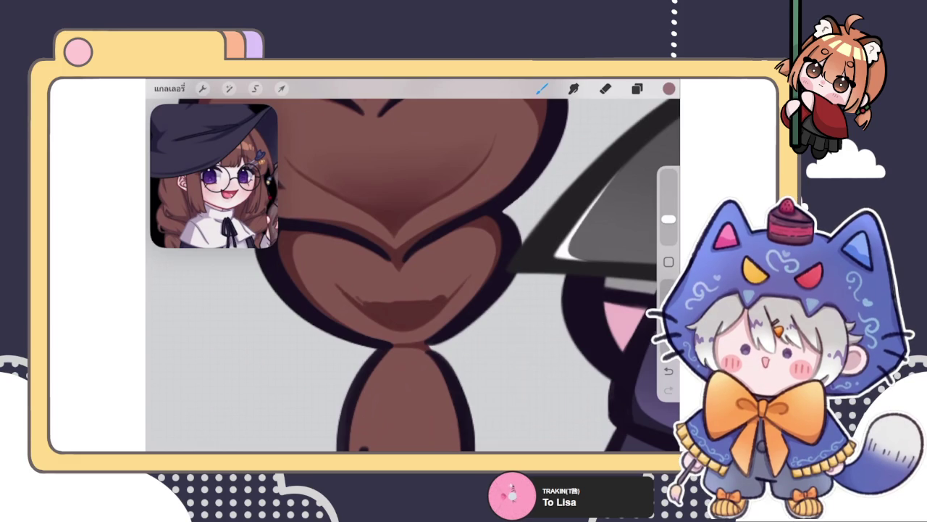
mouse_move(376, 300)
mouse_down()
mouse_move(388, 289)
mouse_move(435, 284)
mouse_up()
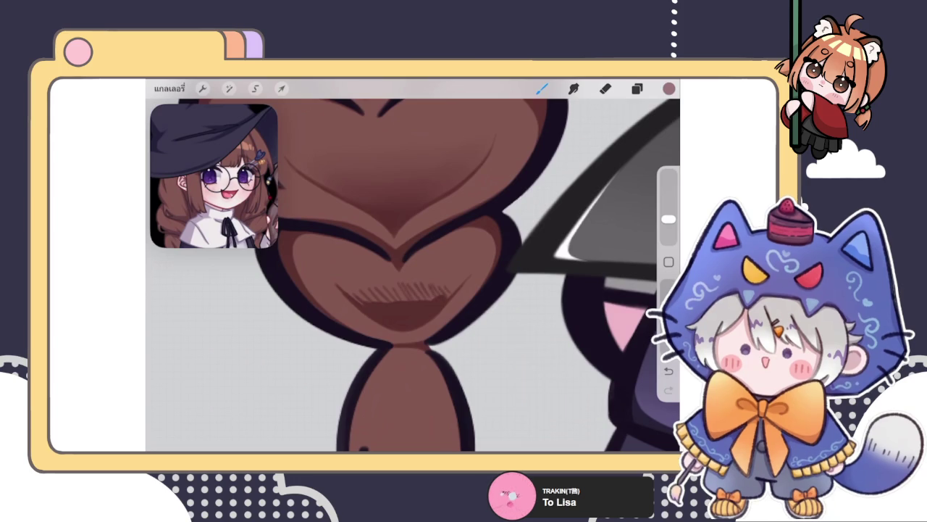
Smudge the bottom lobe's hatch strokes into a soft gradient and add a small shading dab
click(606, 87)
click(668, 232)
click(574, 88)
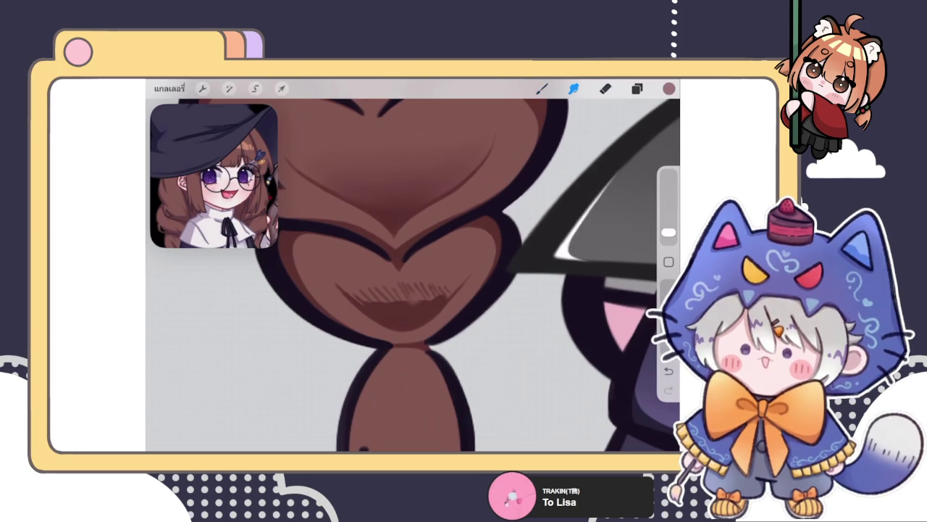
mouse_move(424, 297)
mouse_down()
mouse_move(372, 296)
mouse_move(356, 283)
mouse_move(389, 296)
mouse_move(428, 292)
mouse_move(453, 271)
mouse_move(369, 285)
mouse_move(340, 267)
mouse_move(352, 280)
mouse_move(459, 268)
mouse_move(352, 271)
mouse_move(375, 266)
mouse_move(381, 306)
mouse_move(408, 311)
mouse_move(358, 285)
mouse_move(385, 302)
mouse_move(435, 290)
mouse_move(418, 307)
mouse_move(376, 298)
mouse_up()
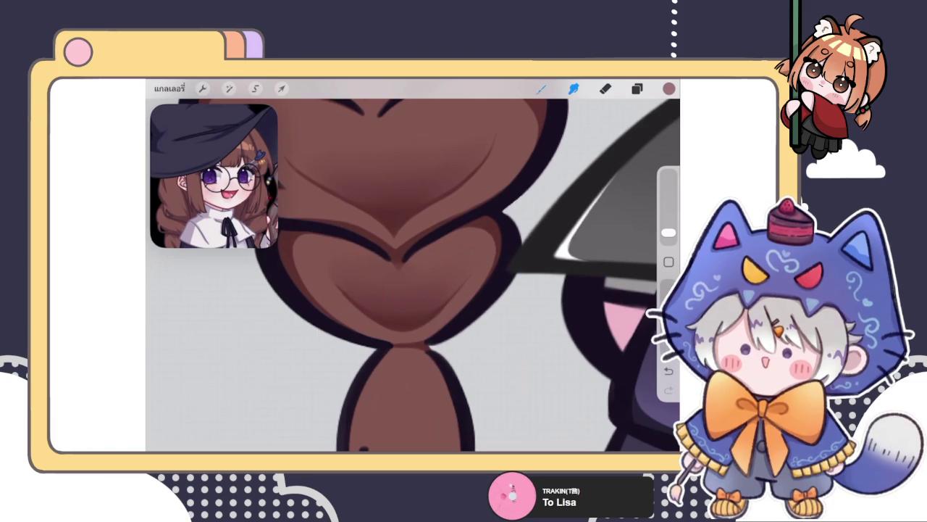
key(b)
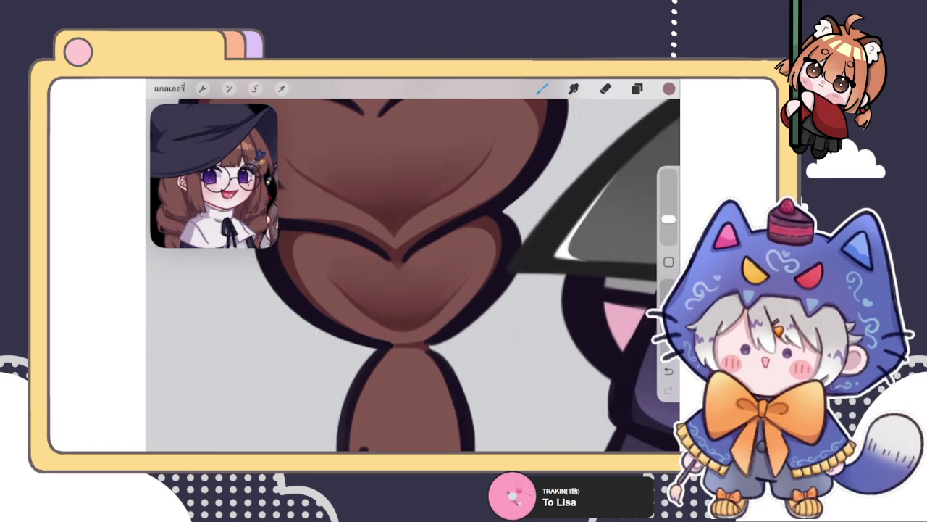
scroll(413, 275, up, 2)
click(459, 275)
key(e)
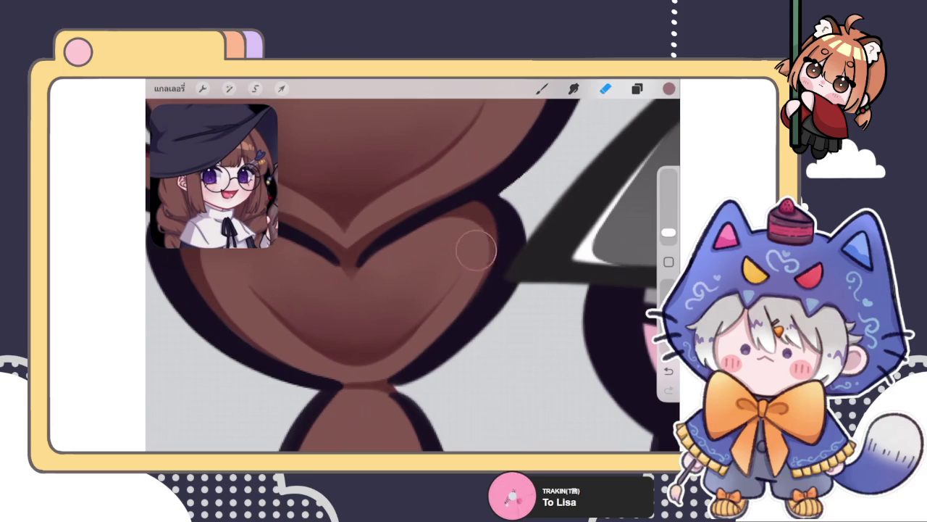
Tidy the plait shading with Smudge and Eraser so it sits smoothly in the hair
key(s)
key(e)
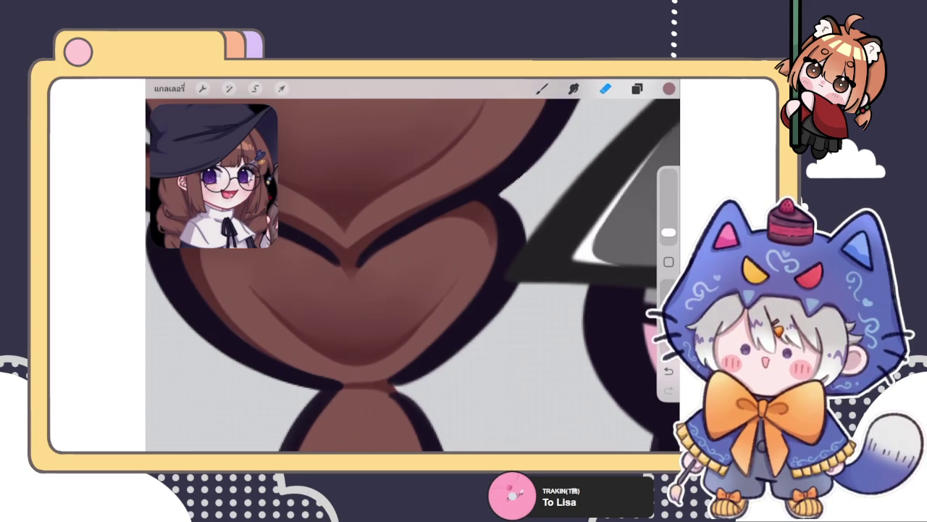
drag(355, 264, 391, 232)
click(542, 88)
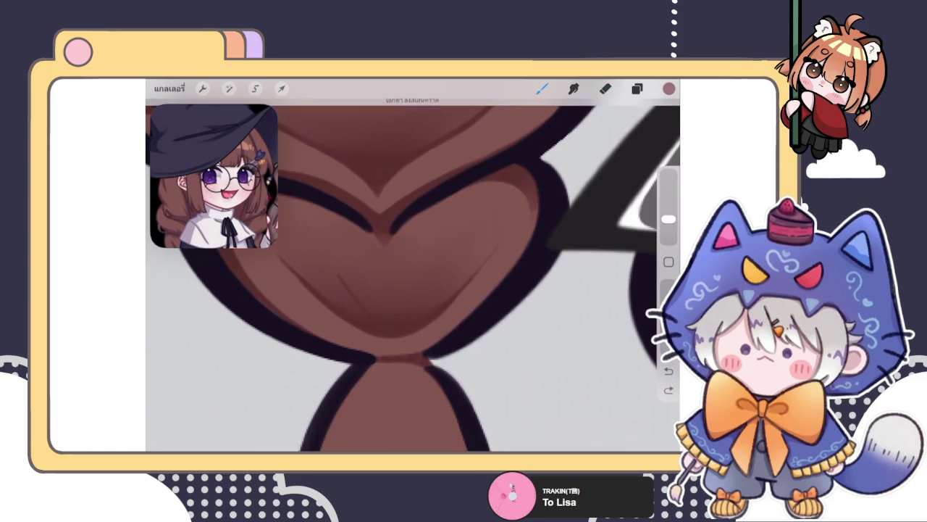
scroll(420, 307, down, 5)
key(ctrl+z)
scroll(427, 247, down, 2)
scroll(427, 246, down, 2)
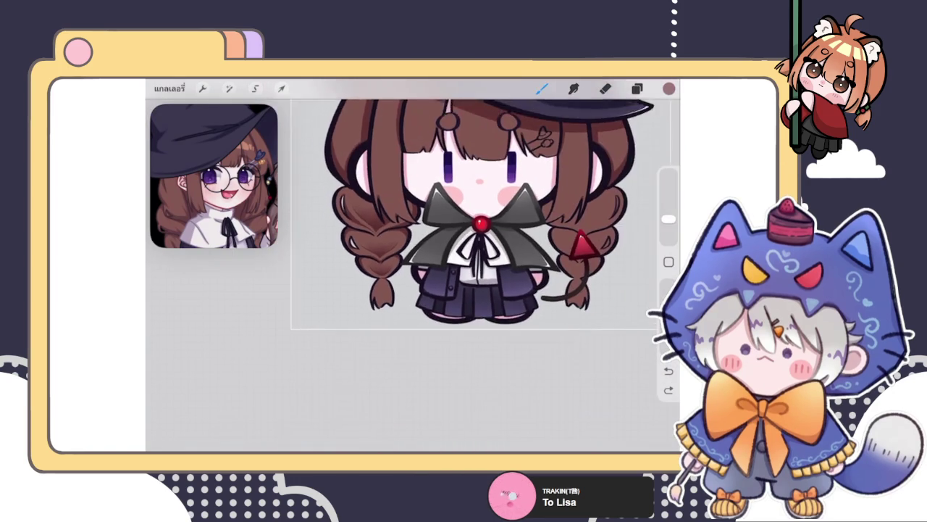
scroll(428, 246, down, 2)
scroll(427, 246, down, 2)
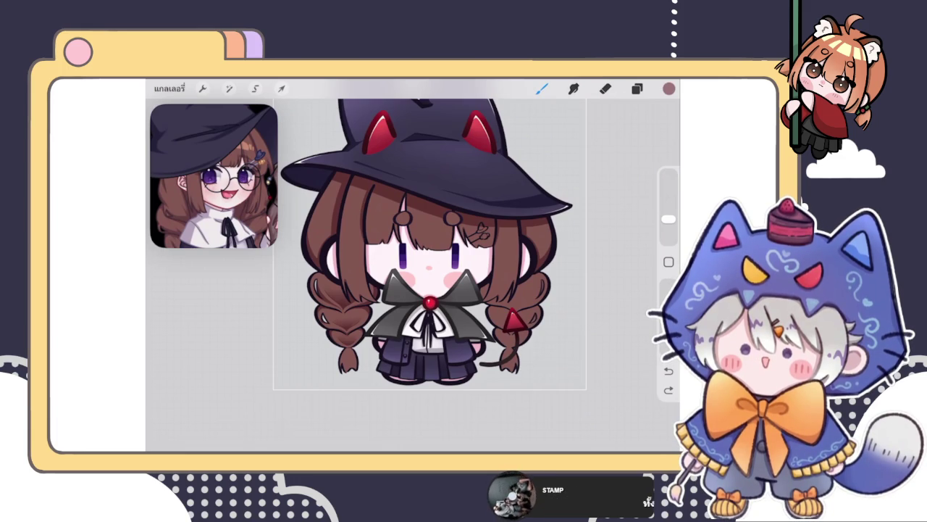
click(637, 88)
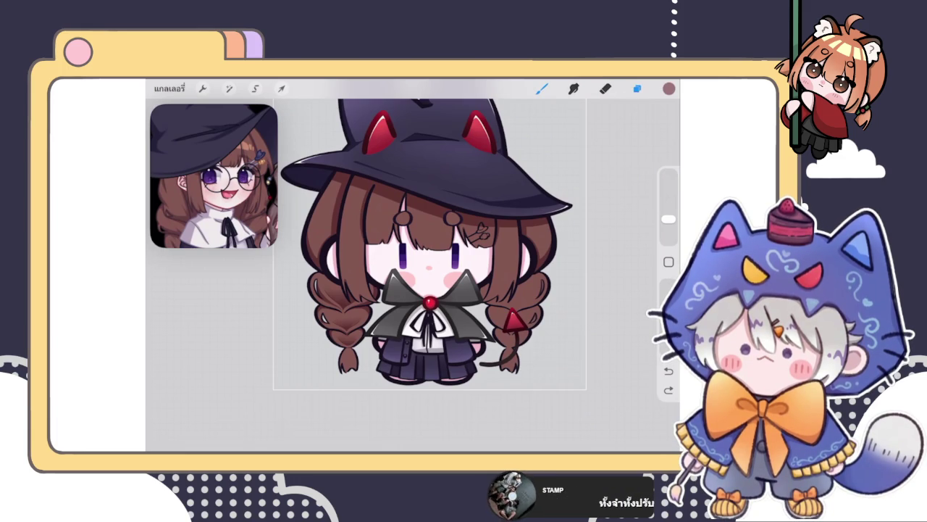
click(636, 88)
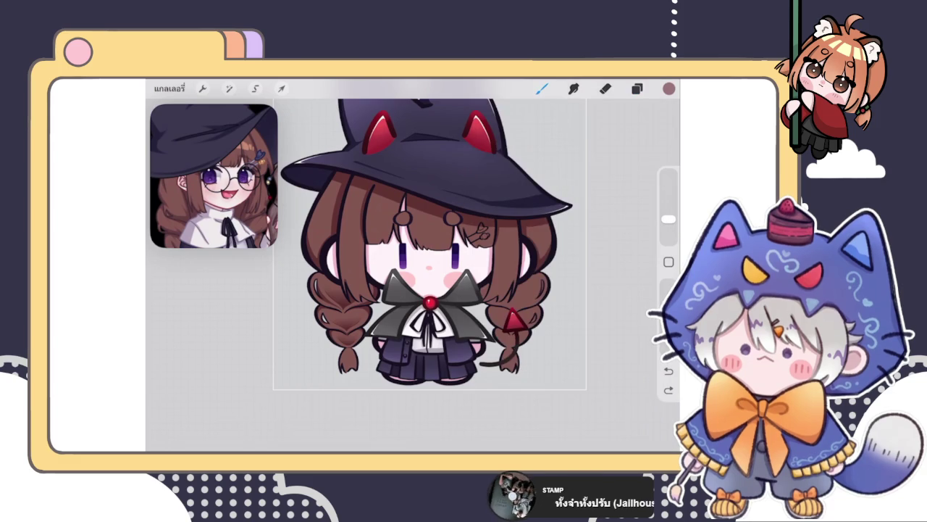
scroll(405, 275, up, 2)
scroll(406, 275, up, 2)
scroll(405, 275, up, 2)
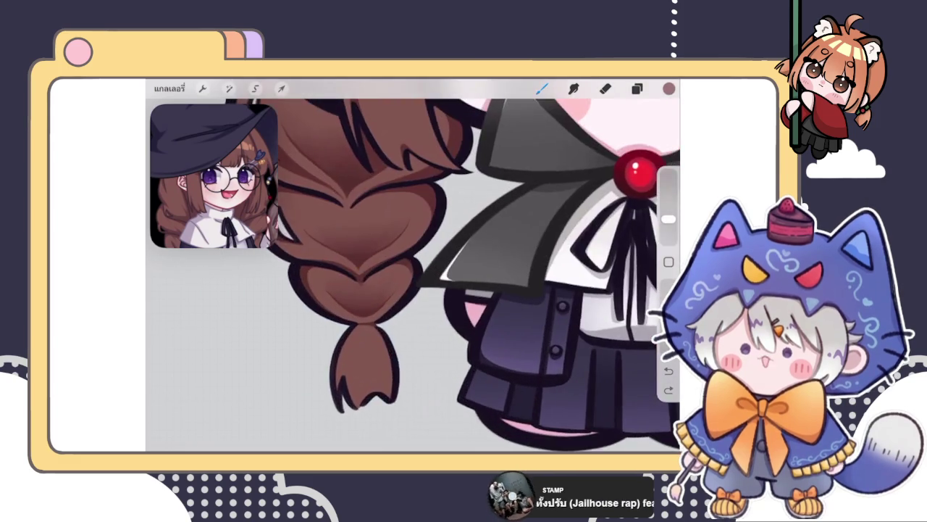
Redo and undo recent strokes, then darken the outline along the braid's left edge
scroll(406, 275, up, 2)
scroll(413, 275, down, 1)
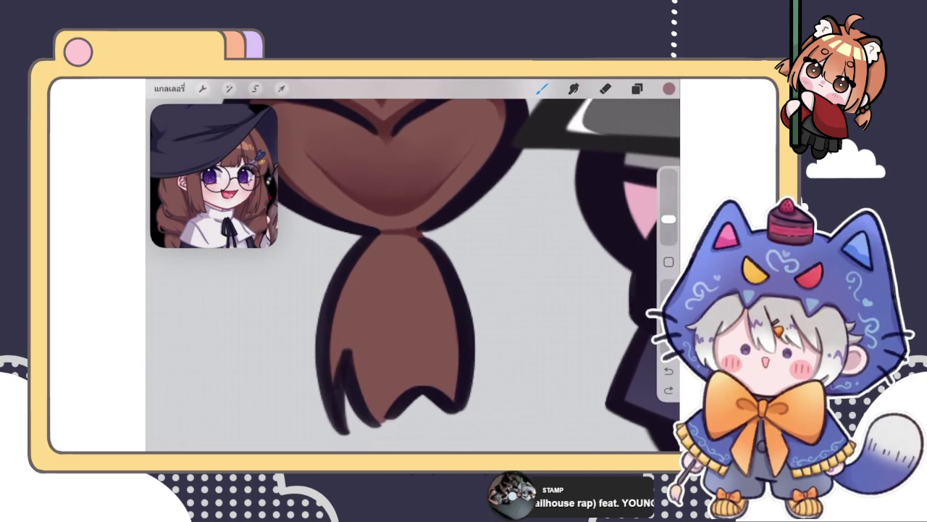
key(ctrl+shift+z)
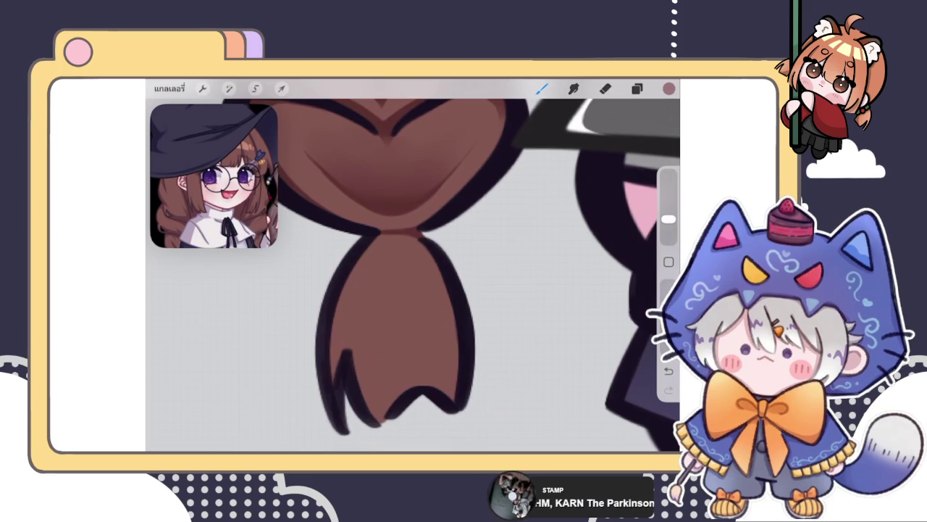
scroll(405, 290, up, 2)
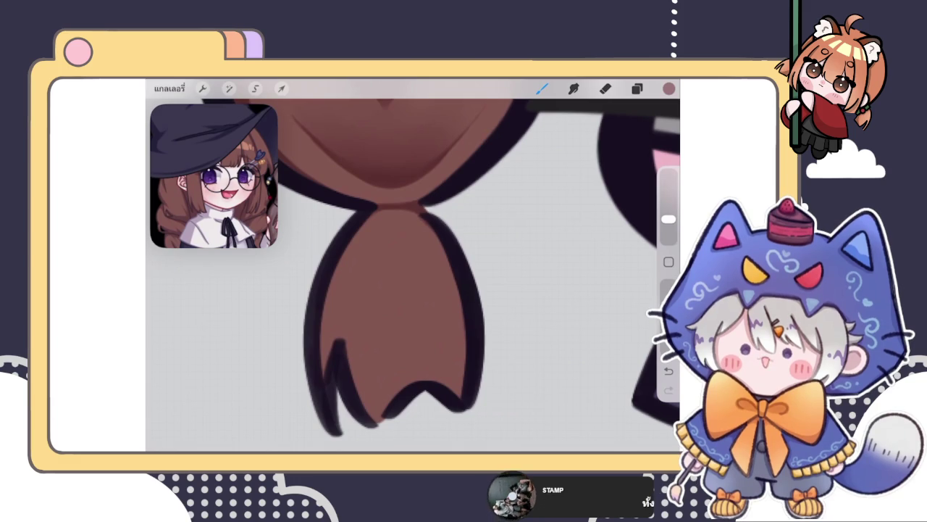
key(ctrl+z)
scroll(381, 248, up, 5)
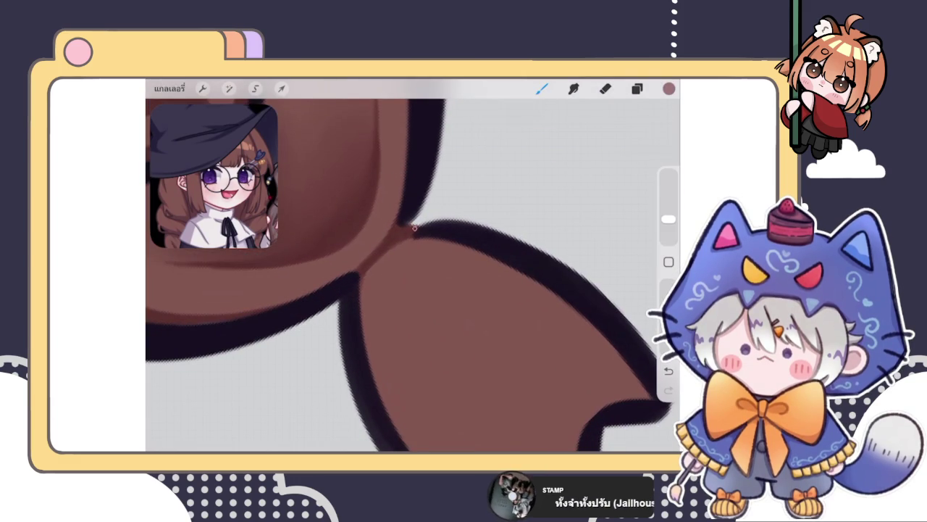
scroll(413, 265, down, 3)
scroll(413, 265, up, 3)
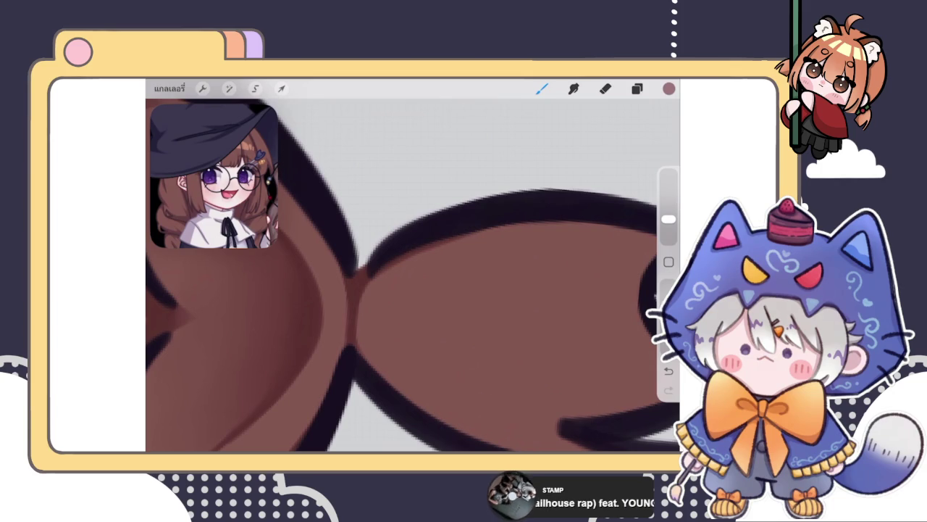
scroll(413, 265, down, 3)
scroll(413, 265, up, 3)
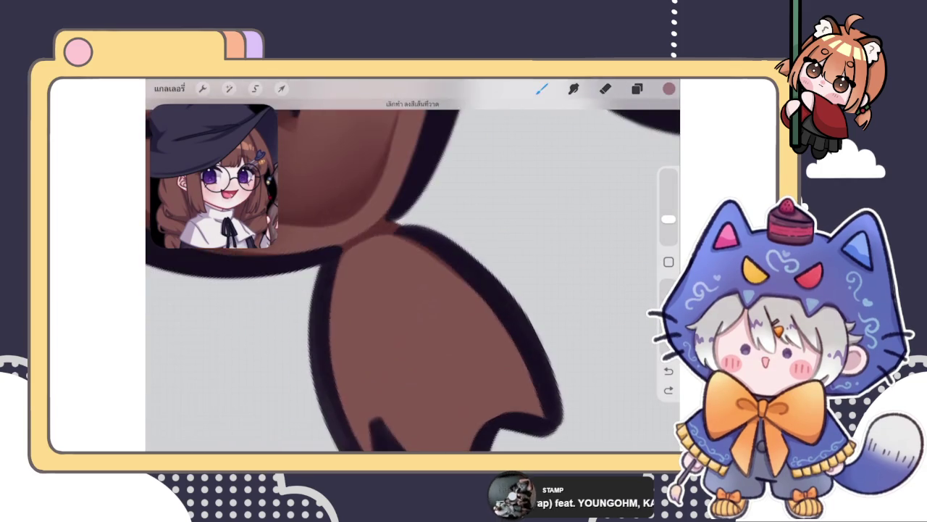
scroll(413, 265, up, 2)
drag(325, 248, 290, 307)
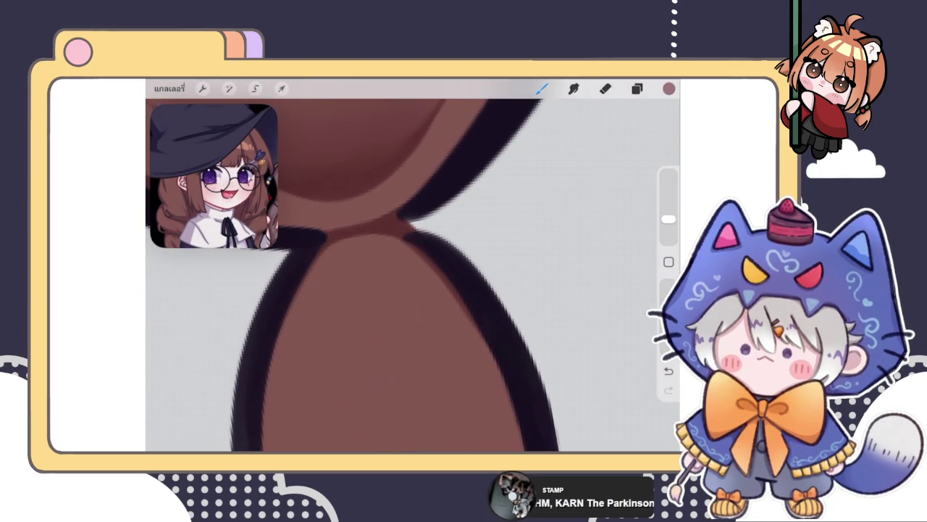
Paint a small darker shading touch inside the braid tip
scroll(413, 276, down, 5)
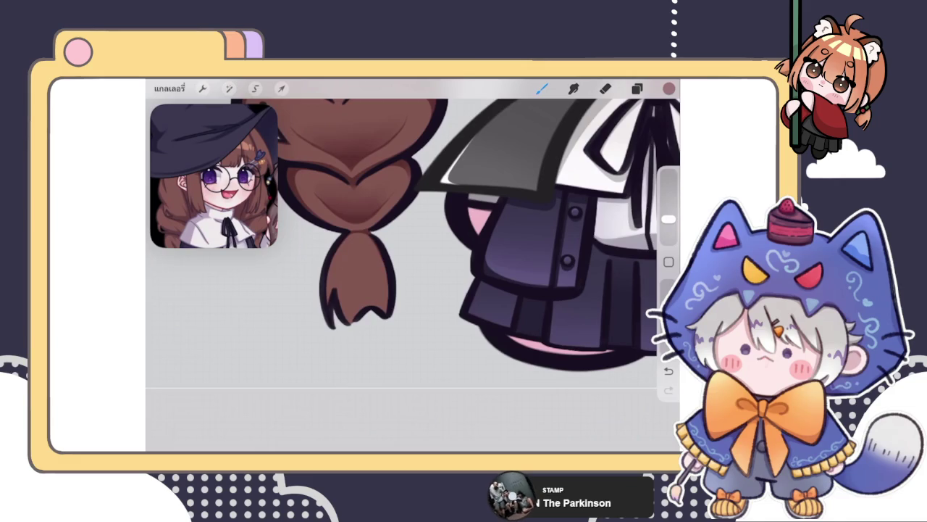
scroll(343, 259, up, 3)
scroll(342, 258, up, 2)
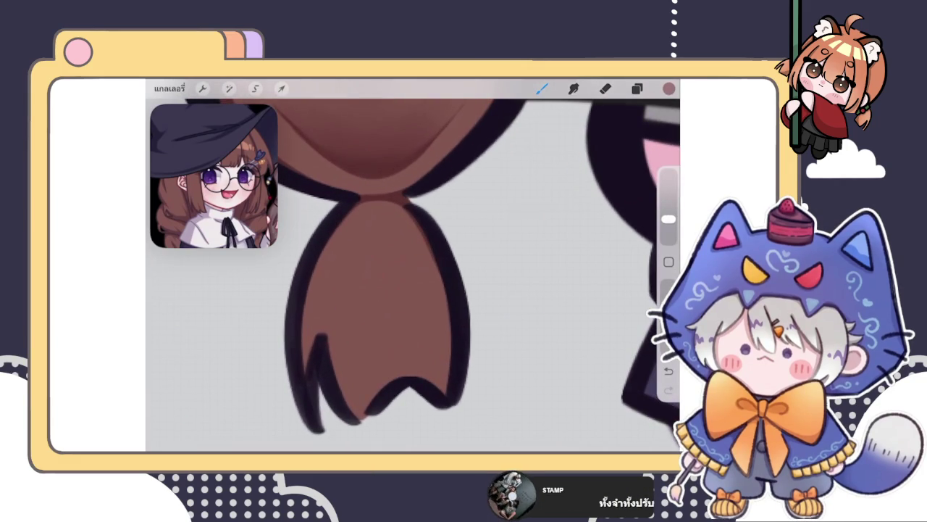
click(637, 88)
click(637, 88)
scroll(413, 275, up, 2)
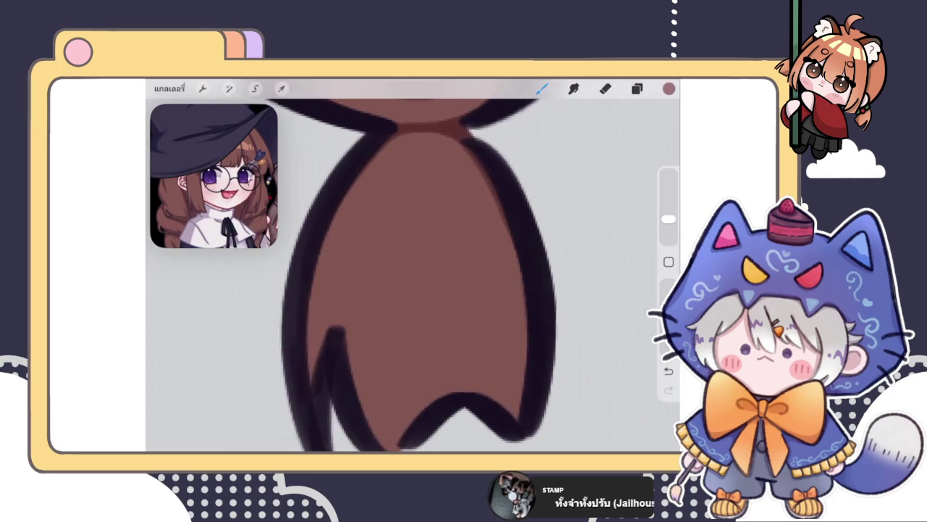
drag(322, 397, 334, 385)
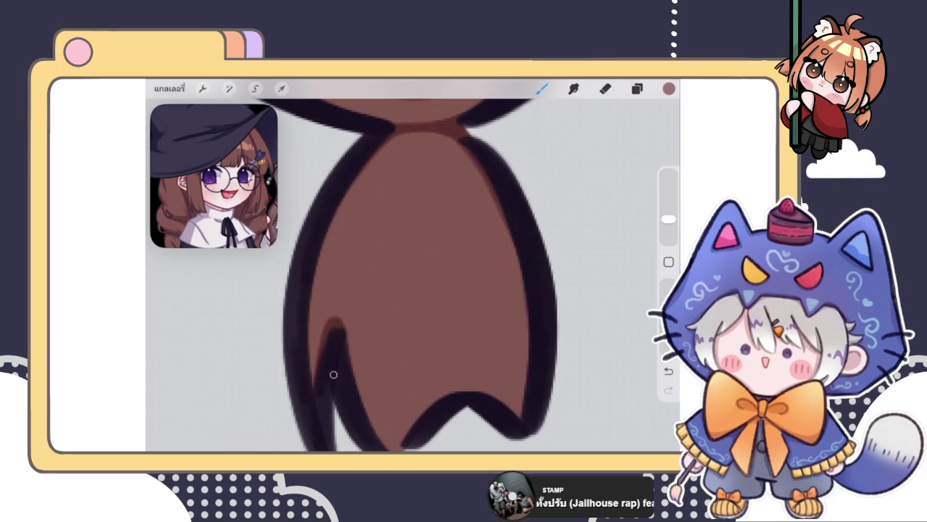
Review the shaded braids up close and leave the Layers panel open beside the drawing
scroll(413, 276, down, 3)
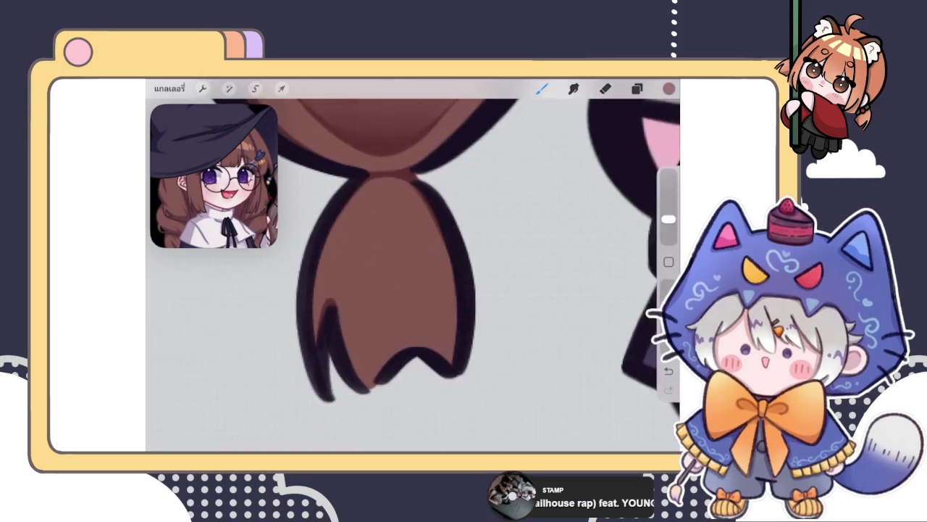
scroll(391, 254, up, 2)
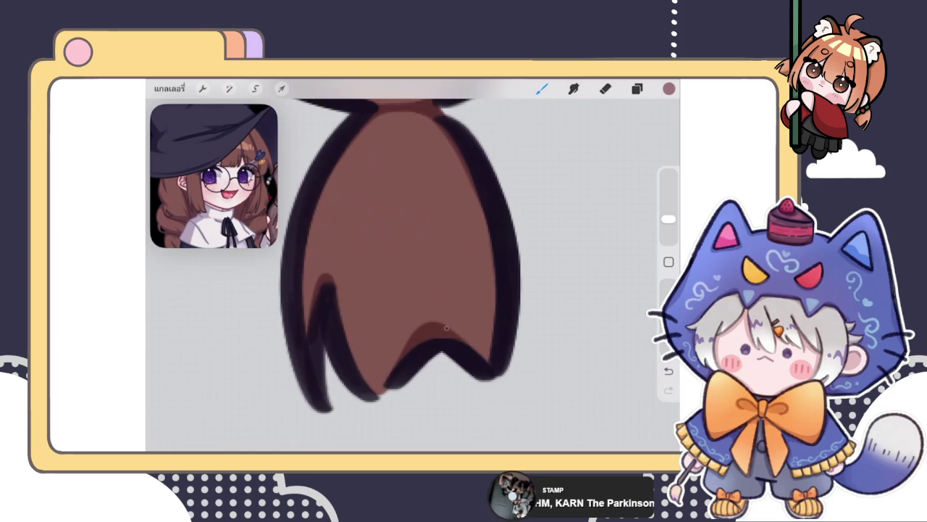
scroll(412, 260, down, 3)
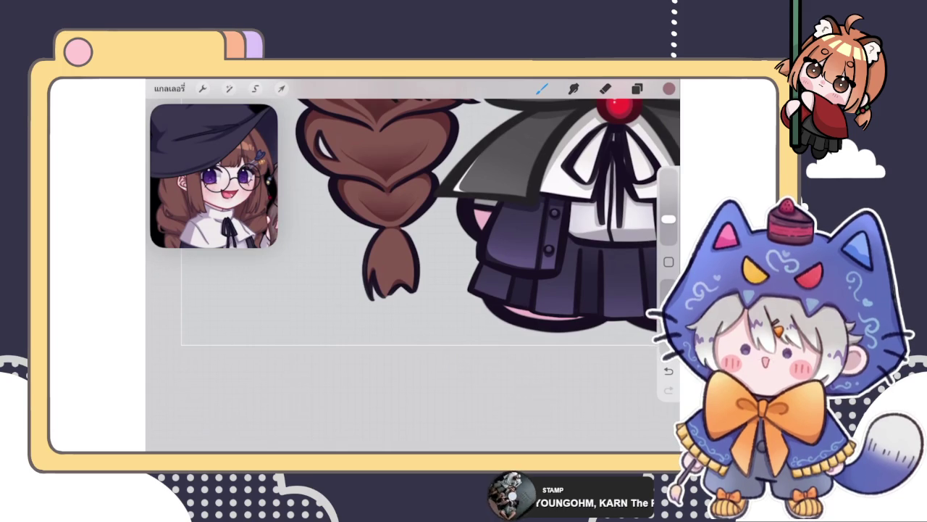
scroll(413, 268, up, 3)
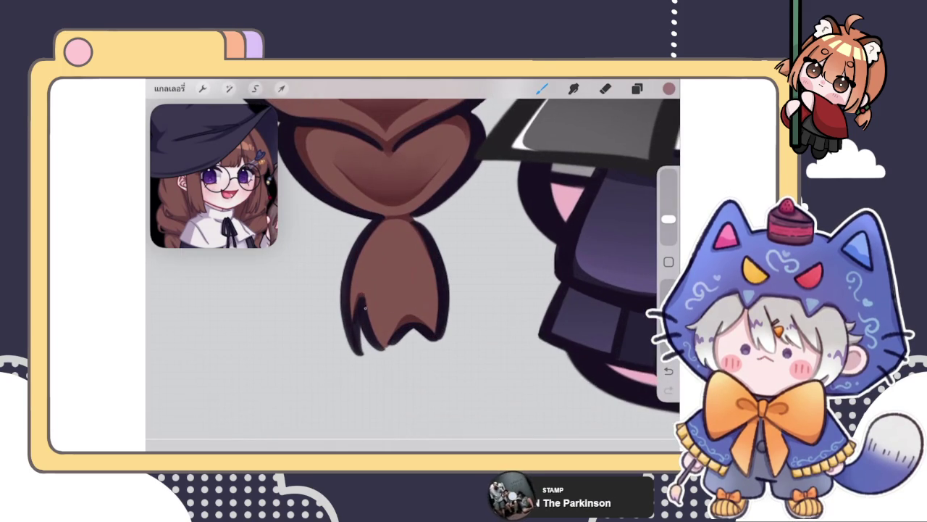
scroll(413, 268, down, 5)
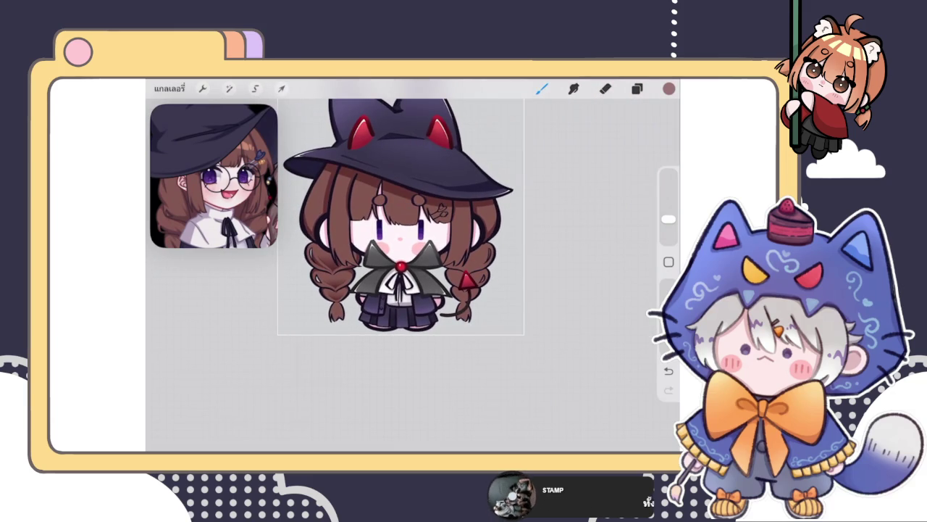
scroll(398, 261, up, 5)
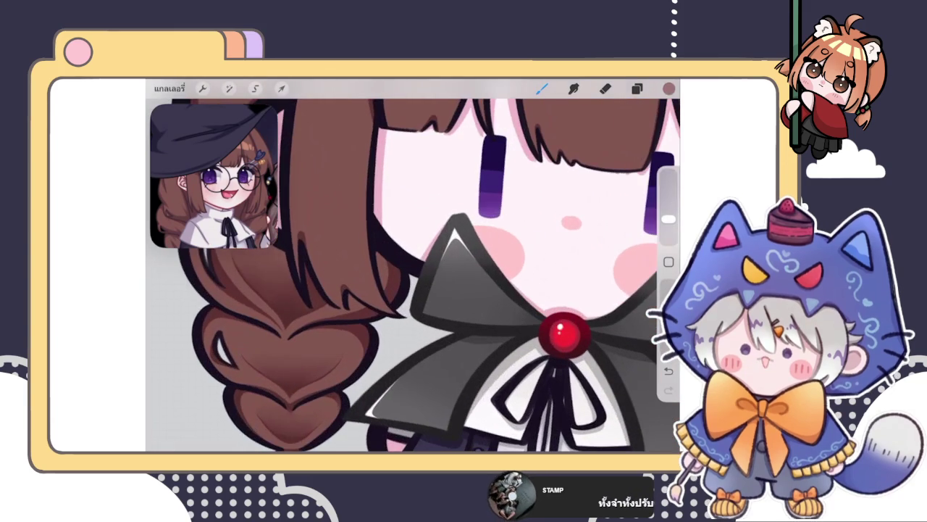
scroll(413, 275, up, 3)
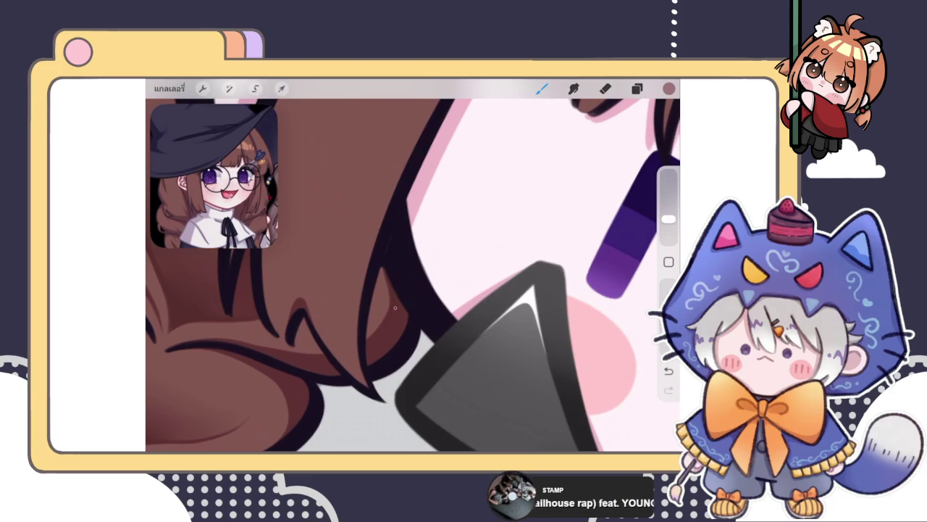
scroll(413, 275, down, 5)
scroll(413, 275, down, 3)
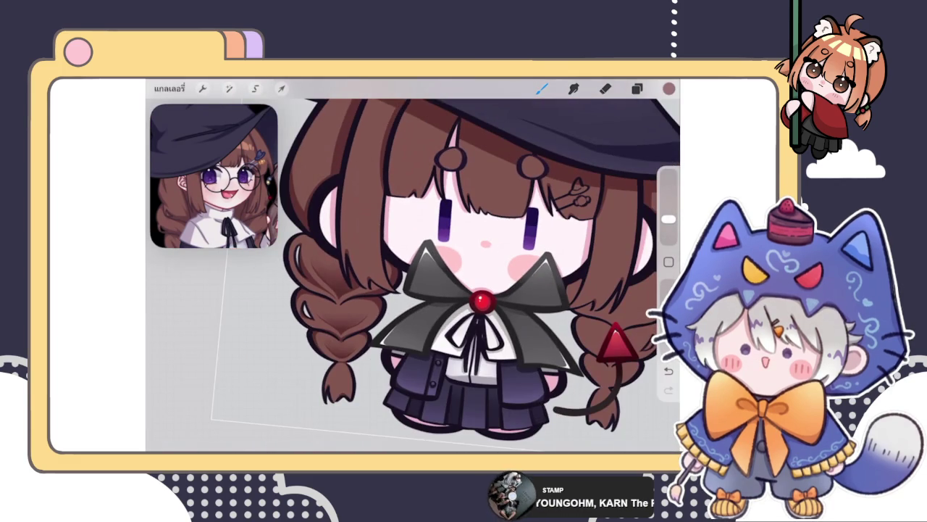
scroll(435, 261, down, 3)
scroll(435, 261, down, 1)
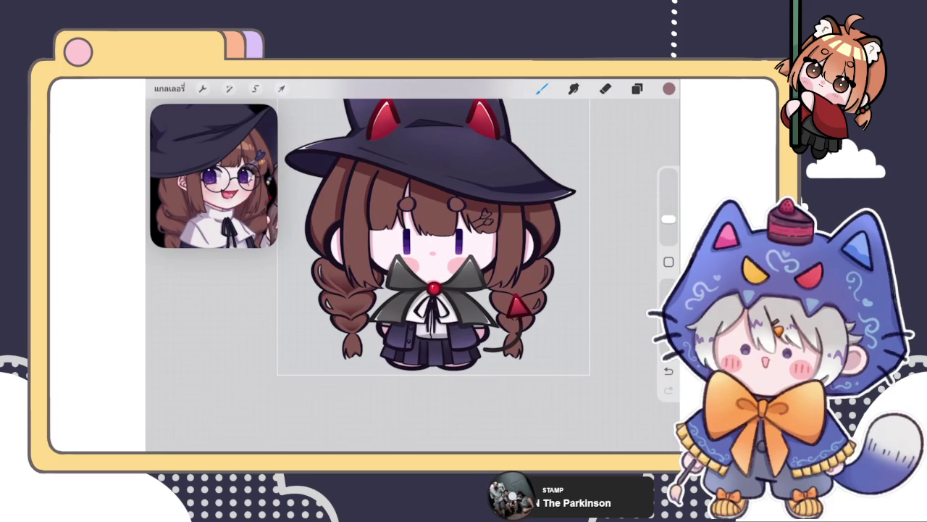
click(637, 88)
click(637, 89)
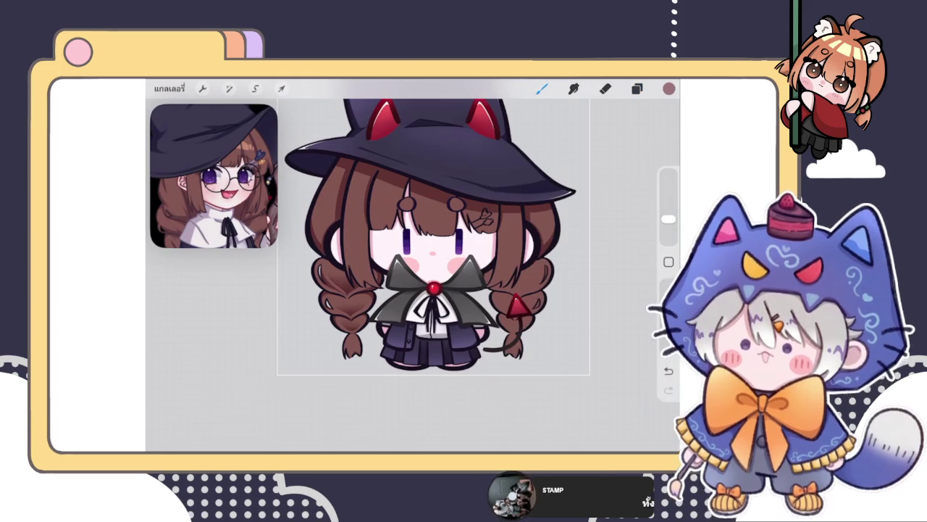
scroll(435, 268, up, 2)
scroll(471, 275, up, 2)
click(636, 89)
click(637, 88)
scroll(427, 253, down, 3)
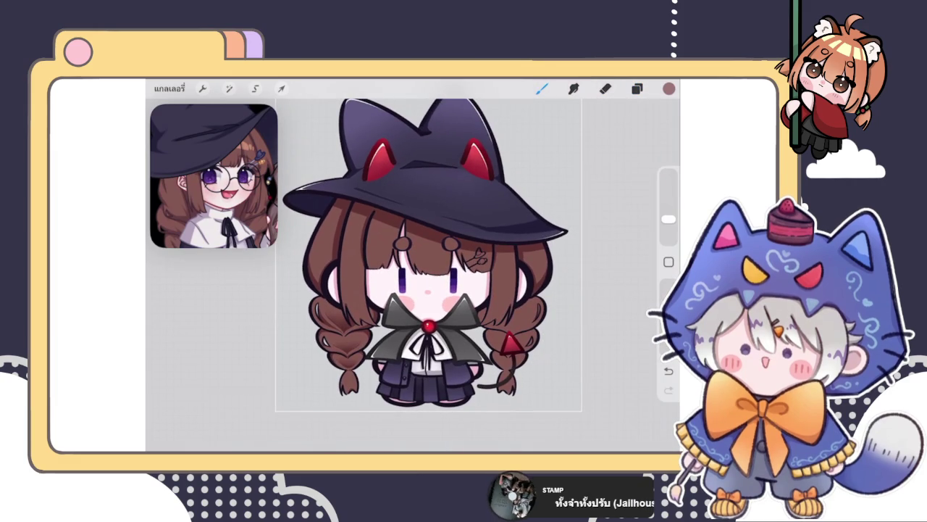
scroll(442, 261, up, 2)
click(636, 89)
click(637, 88)
click(636, 88)
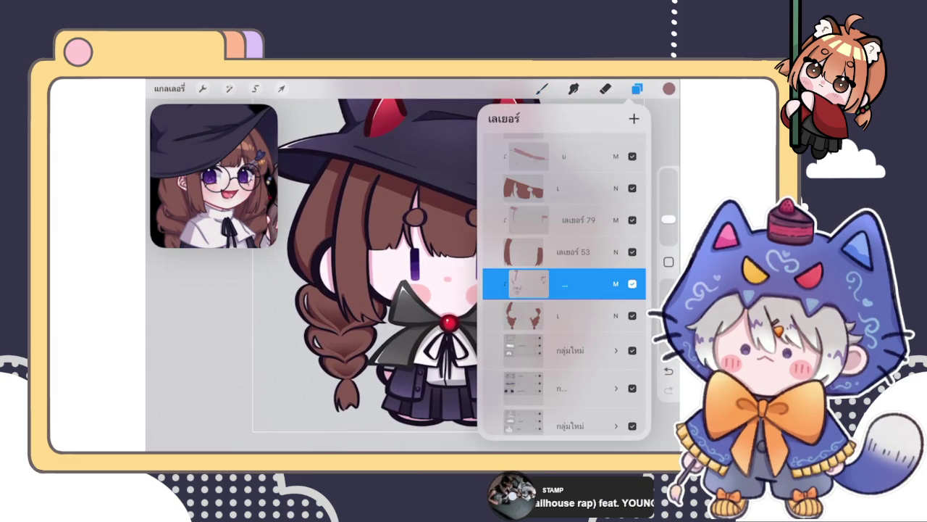
Check the layers, then switch to the Selection tool (S) to outline the left braid
scroll(397, 239, down, 3)
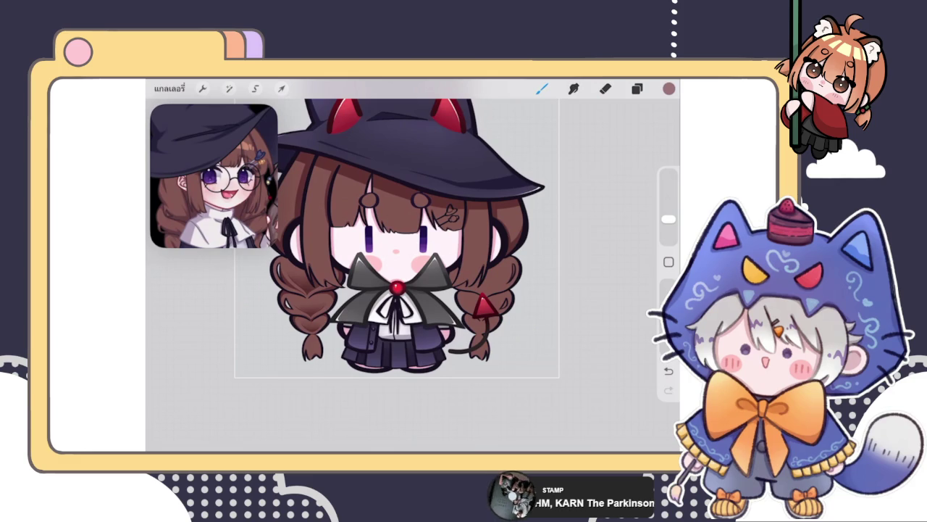
click(637, 88)
click(637, 89)
scroll(420, 290, up, 5)
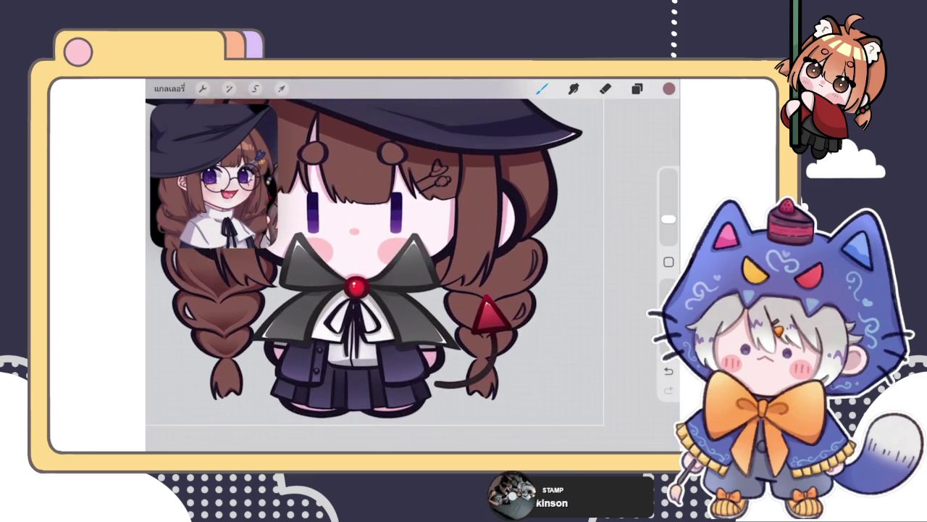
scroll(362, 275, down, 5)
click(637, 89)
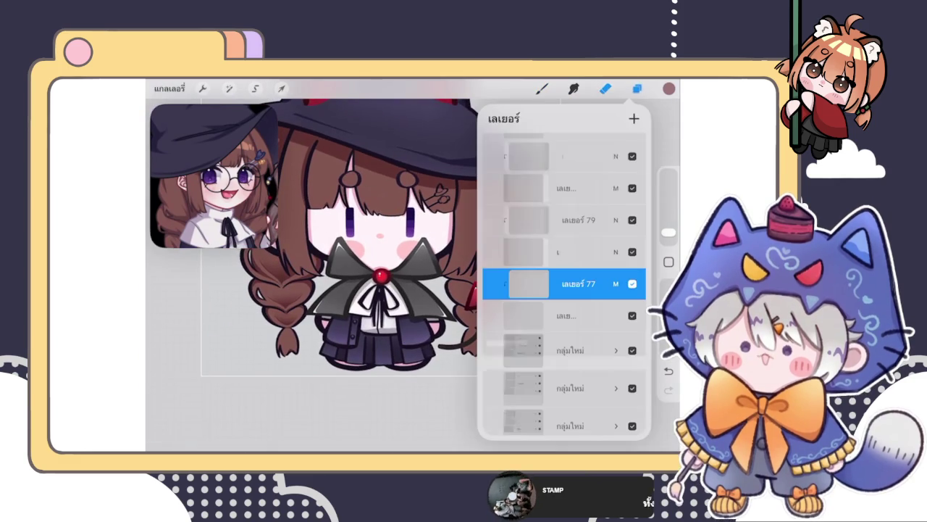
click(605, 88)
scroll(384, 239, up, 3)
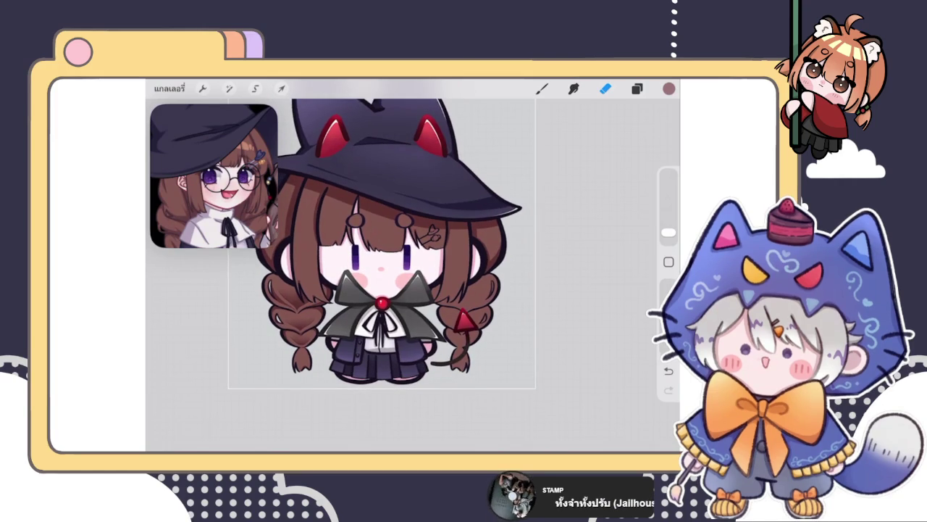
key(s)
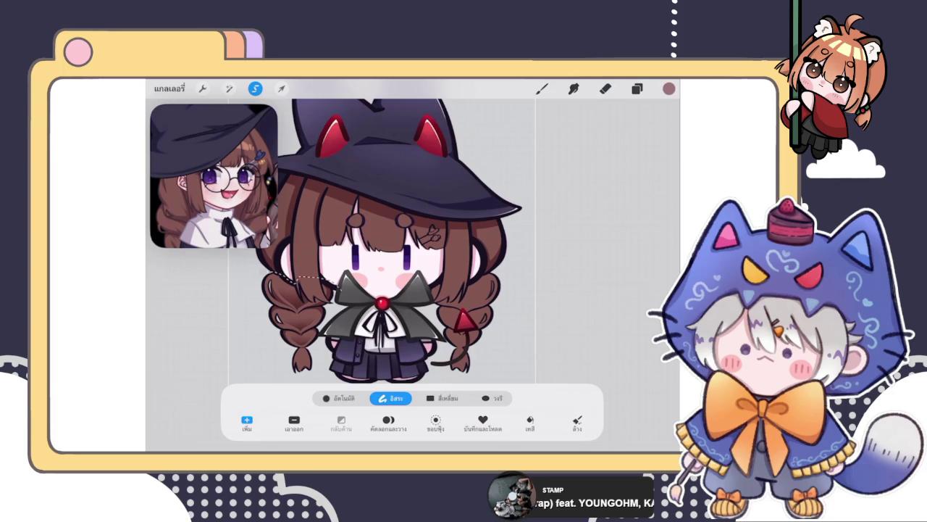
Keep the left braid selection, transform it in Freeform mode, then view its new layer
key(e)
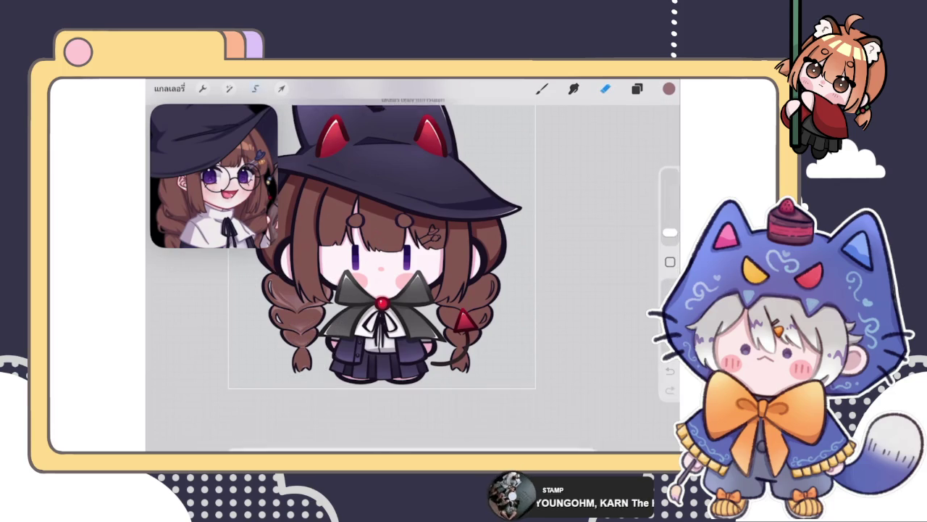
key(v)
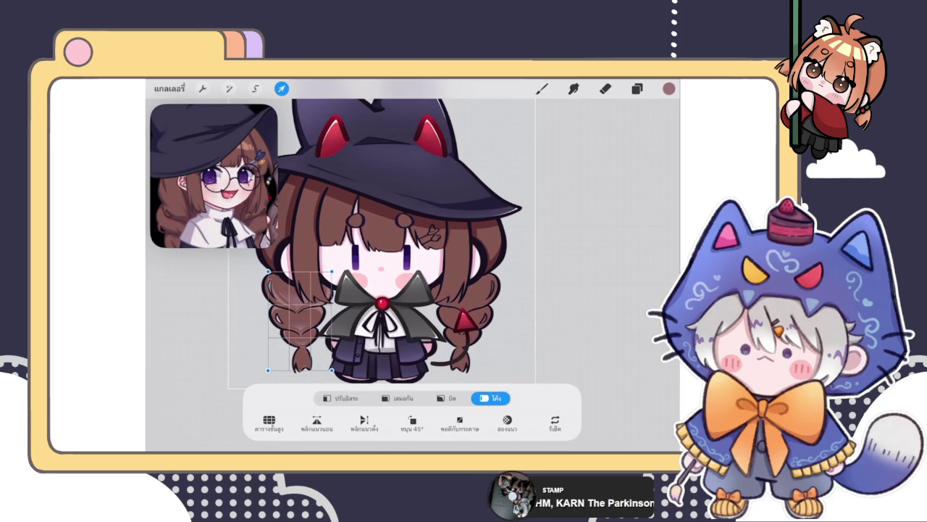
click(340, 397)
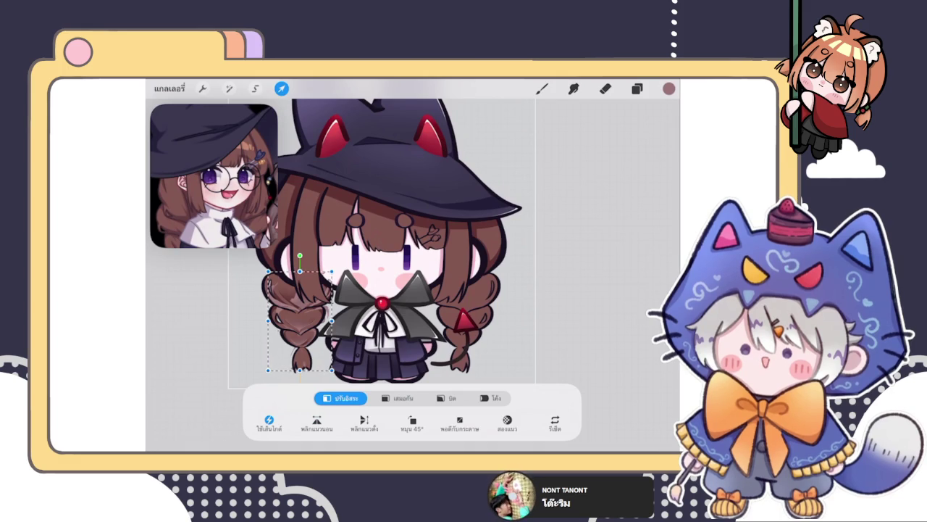
click(637, 88)
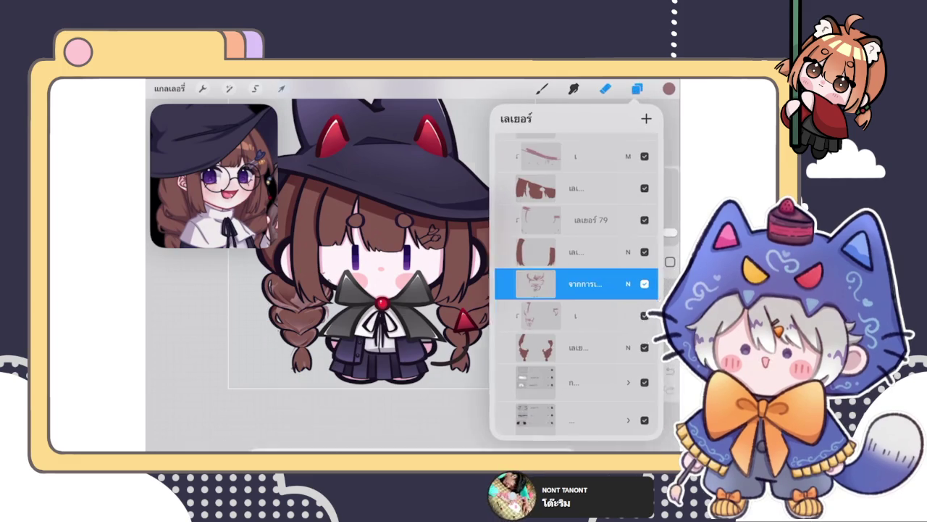
Reapply Transform to the left braid copy and duplicate its layer
click(637, 88)
click(637, 89)
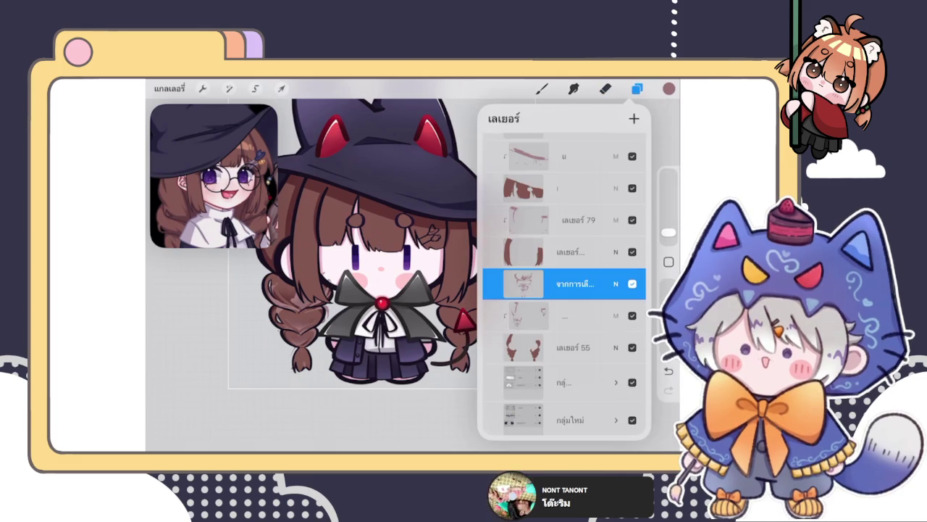
click(281, 88)
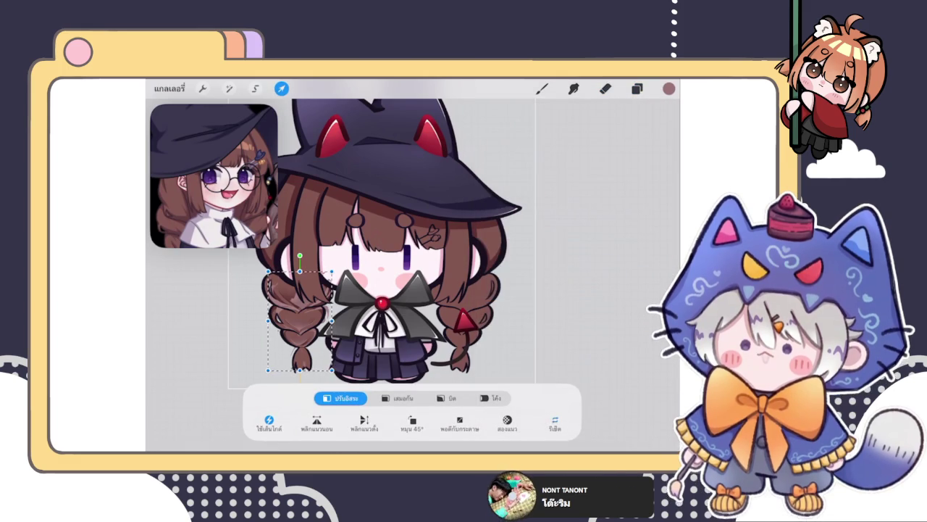
click(637, 88)
drag(586, 283, 499, 283)
click(588, 283)
Move the duplicated braid rightward and align it over the witch's right braid
click(281, 88)
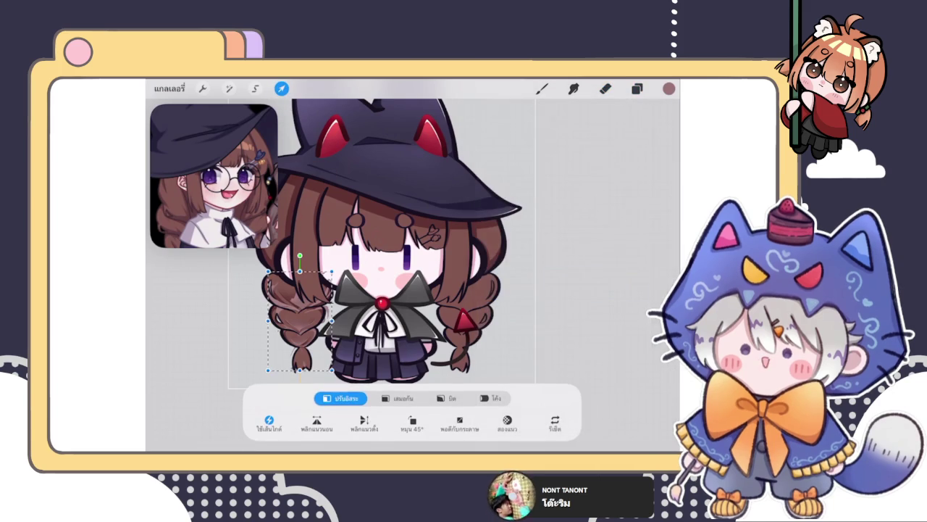
drag(297, 319, 463, 319)
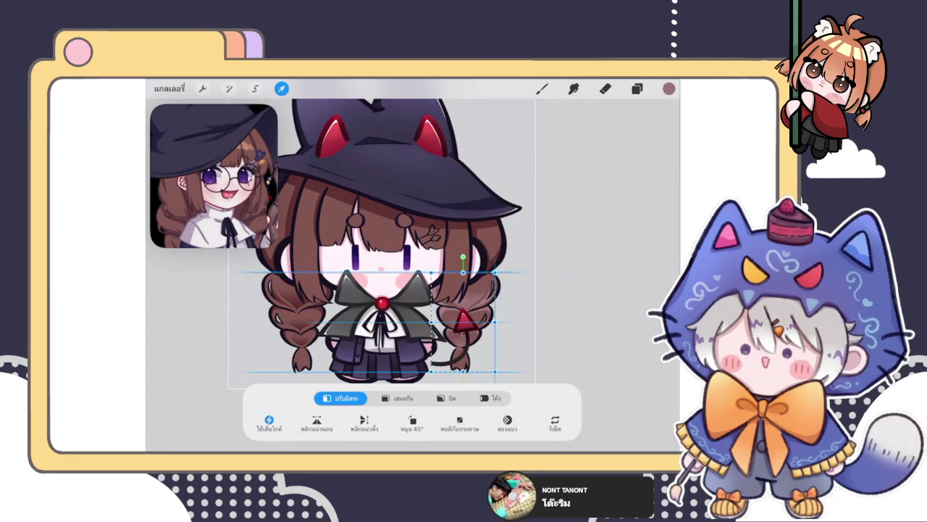
drag(463, 319, 463, 321)
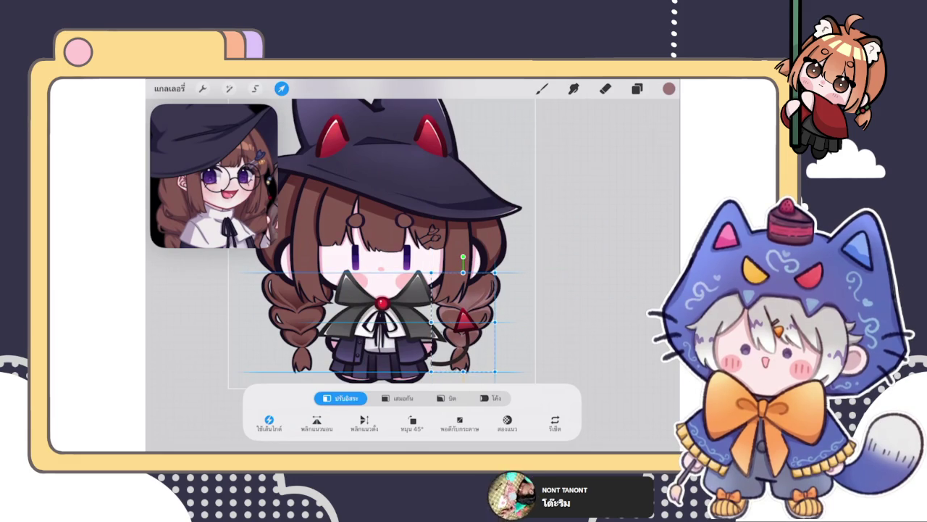
scroll(340, 239, up, 3)
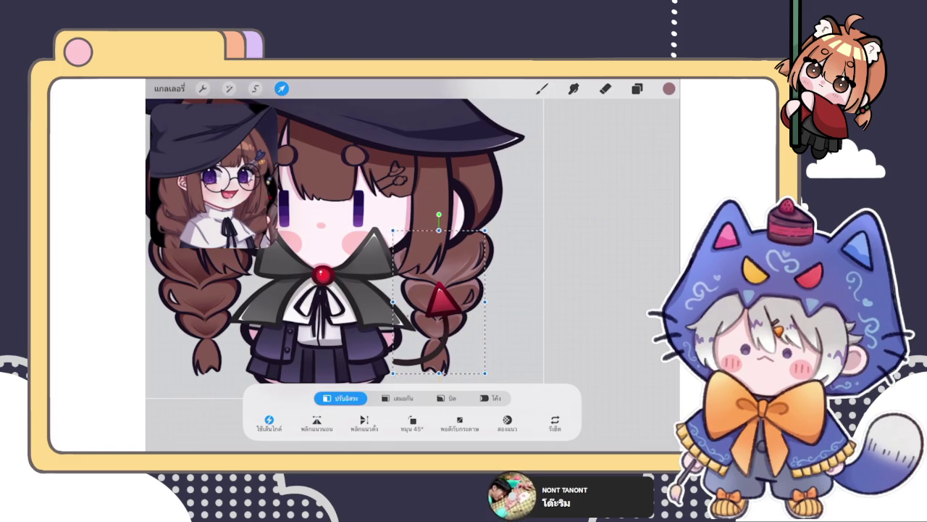
scroll(337, 239, down, 1)
scroll(348, 239, down, 1)
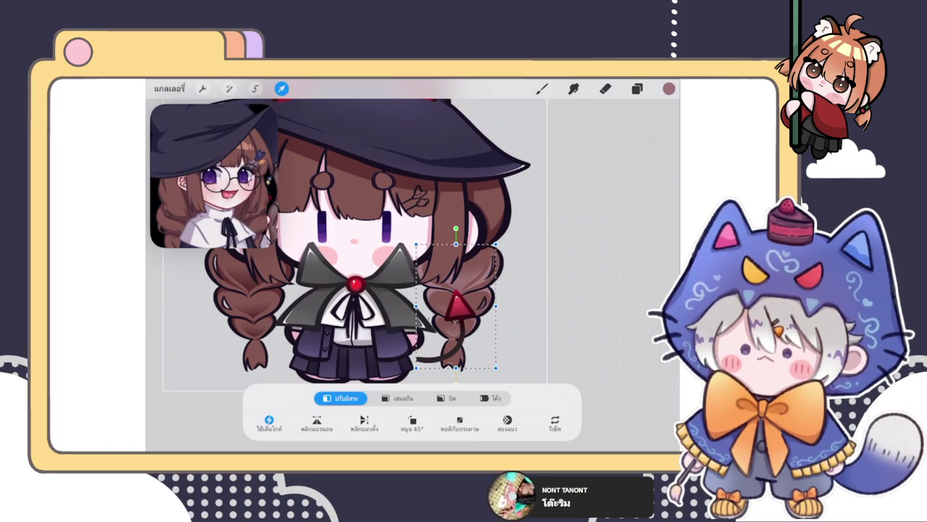
click(636, 88)
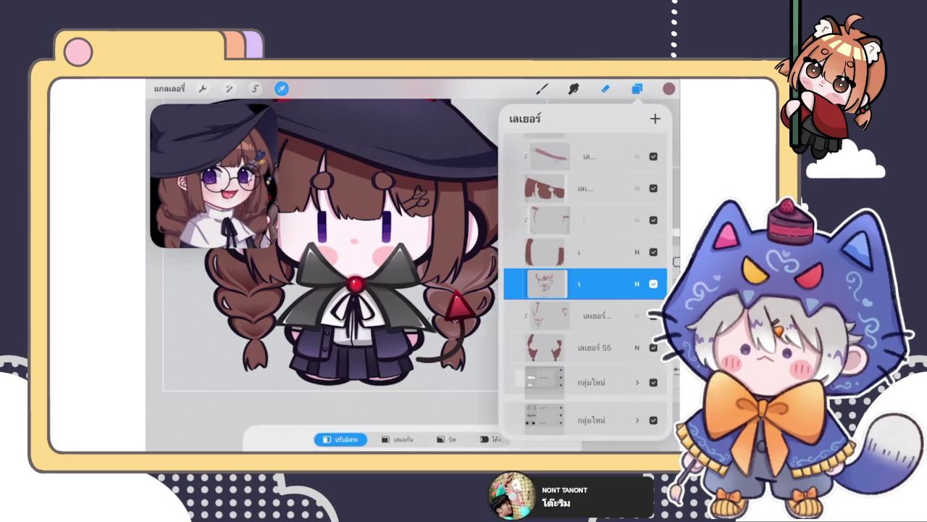
Set the braid copy layer's blend mode to Multiply
click(523, 283)
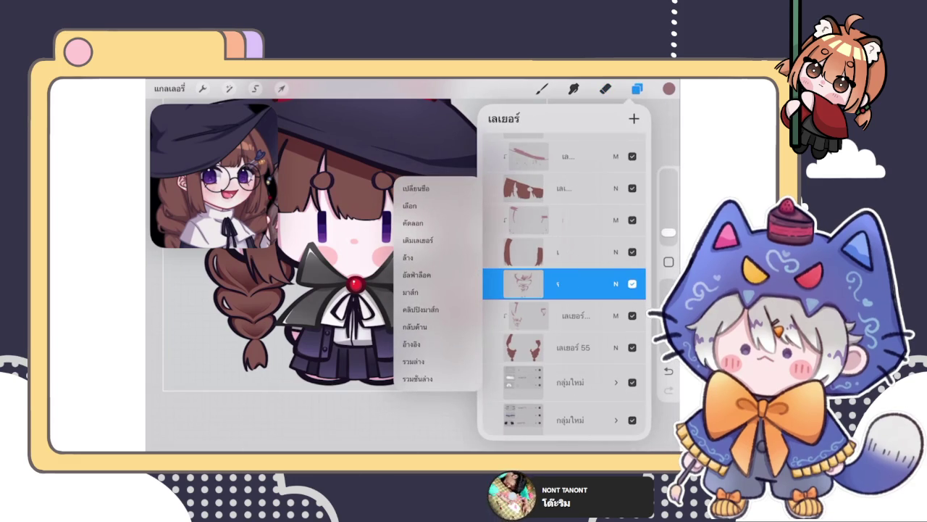
click(615, 274)
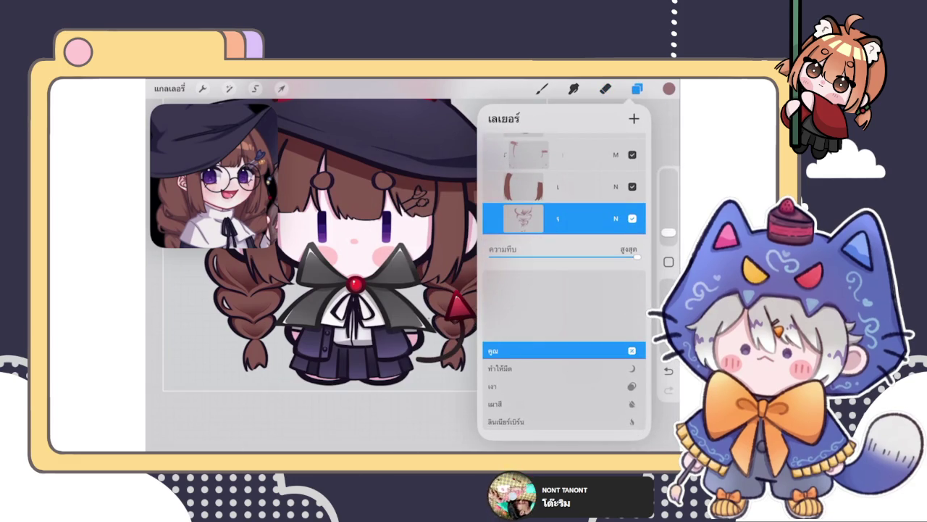
click(616, 219)
click(605, 88)
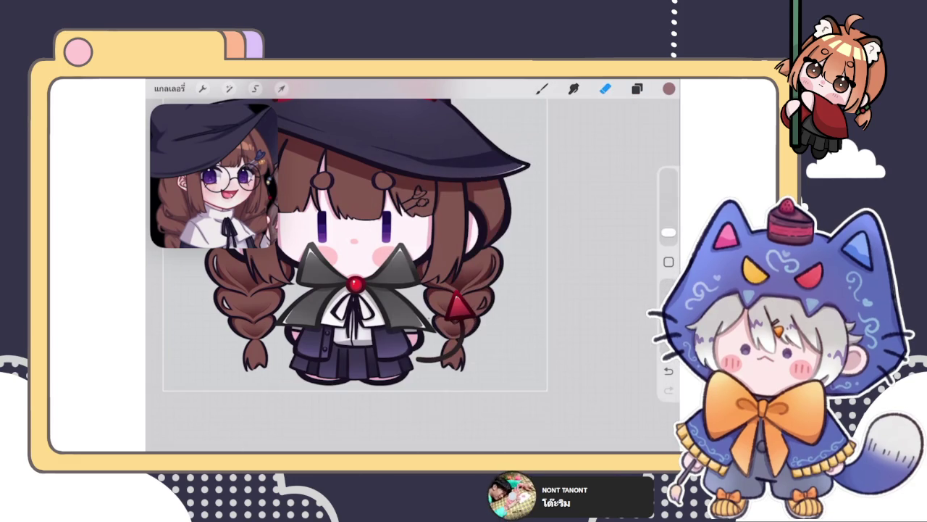
scroll(362, 246, up, 3)
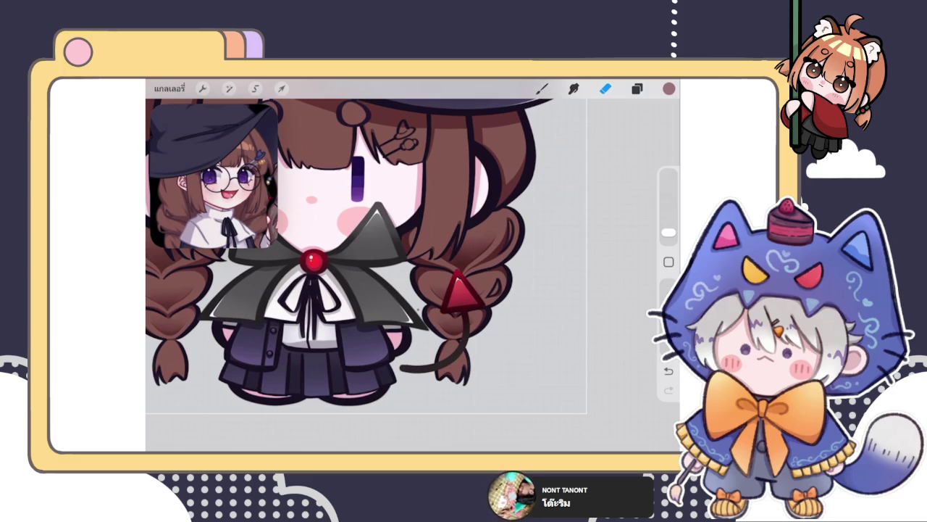
scroll(356, 245, down, 1)
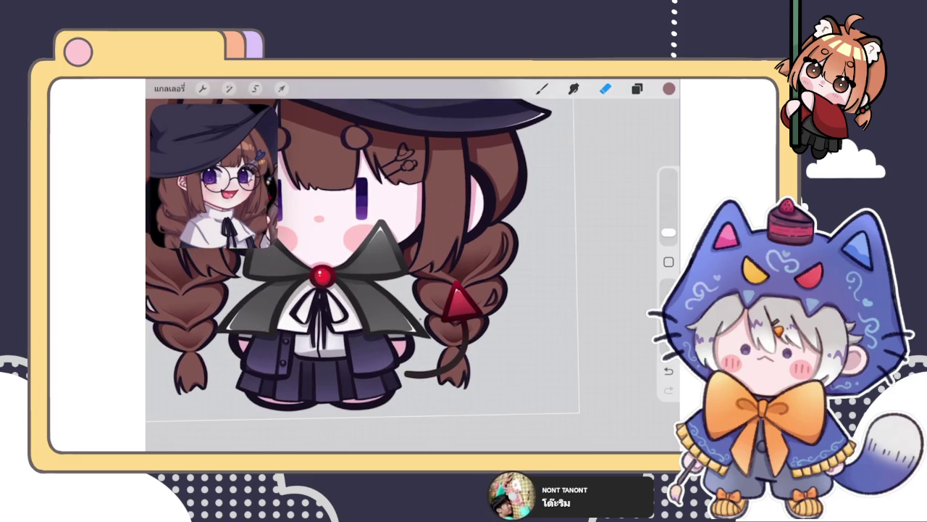
scroll(348, 246, up, 2)
scroll(348, 246, down, 3)
Adjust the right braid copy with Transform and reopen its layer options
click(636, 87)
click(281, 88)
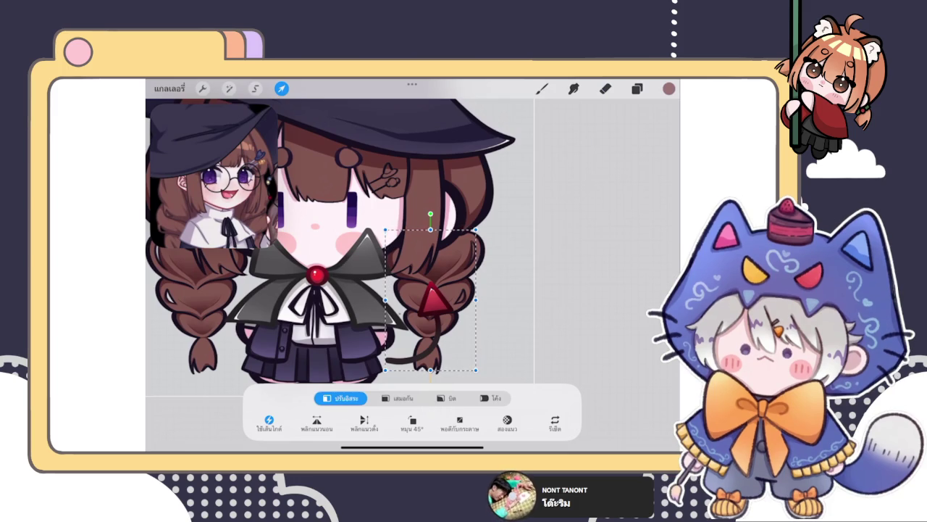
scroll(340, 239, up, 1)
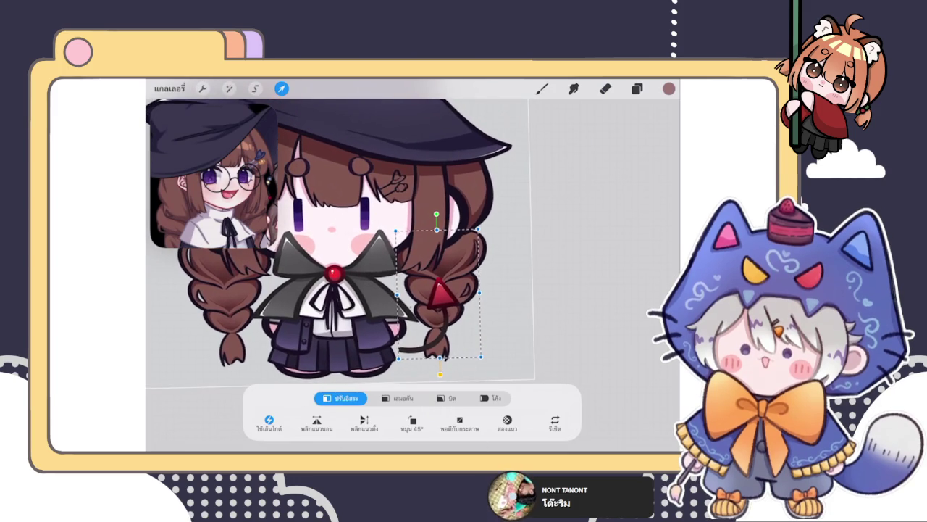
click(636, 88)
click(565, 283)
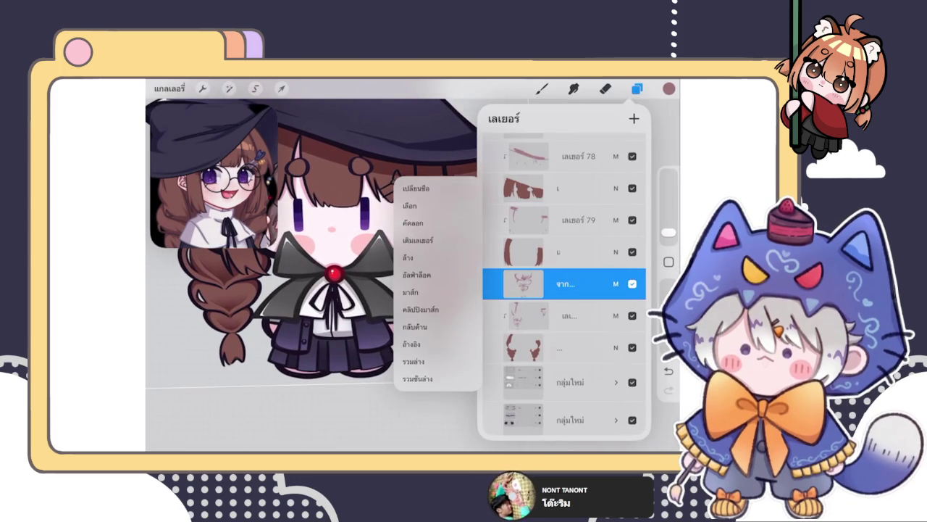
Close the layer options and Layers panel, then switch from Brush back to Eraser
click(565, 284)
click(605, 88)
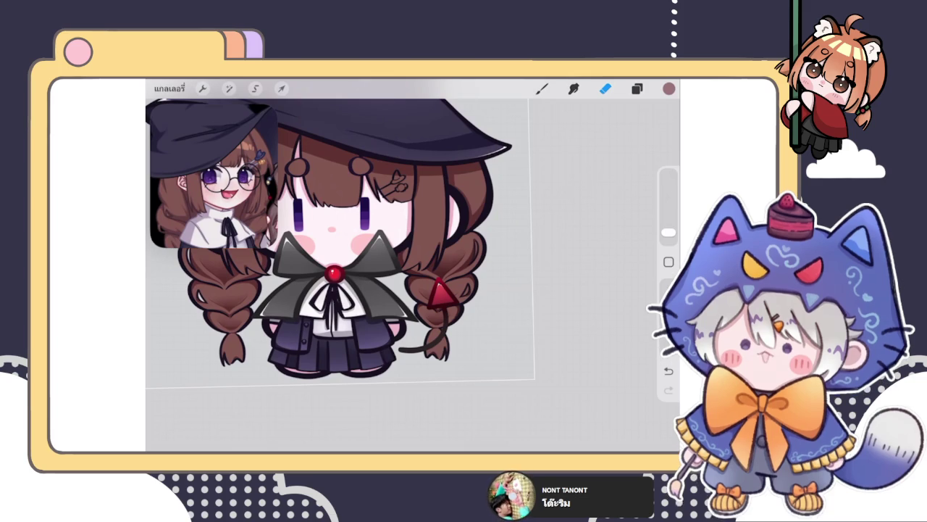
click(542, 88)
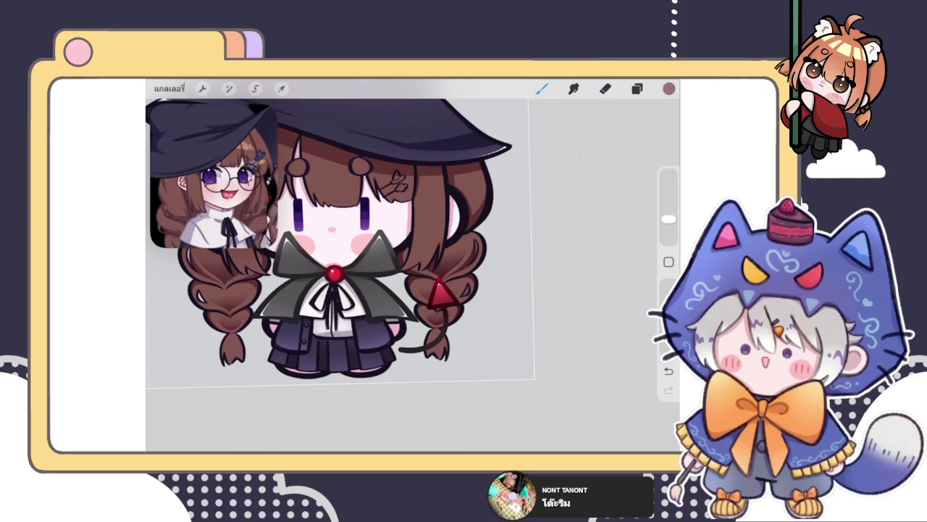
key(e)
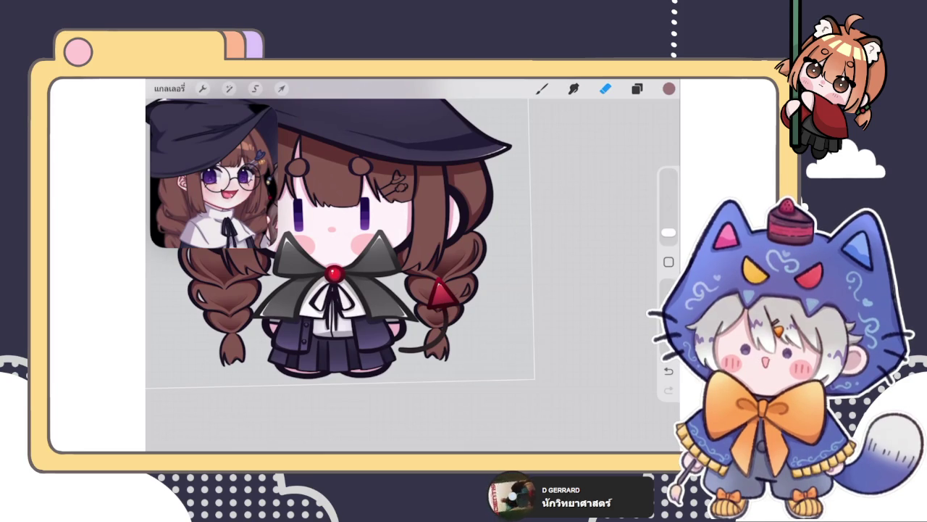
click(637, 88)
click(637, 88)
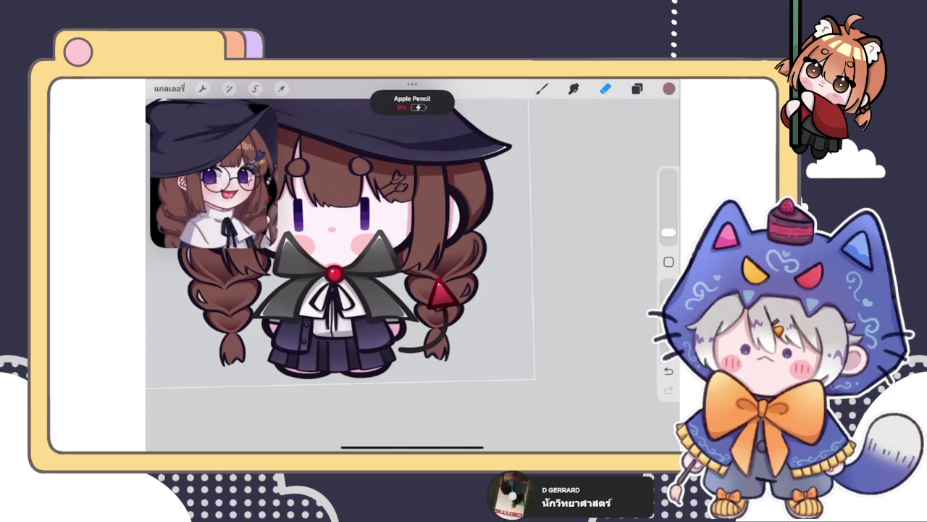
Set the multiply shading layer's opacity to 76%
drag(341, 239, 370, 232)
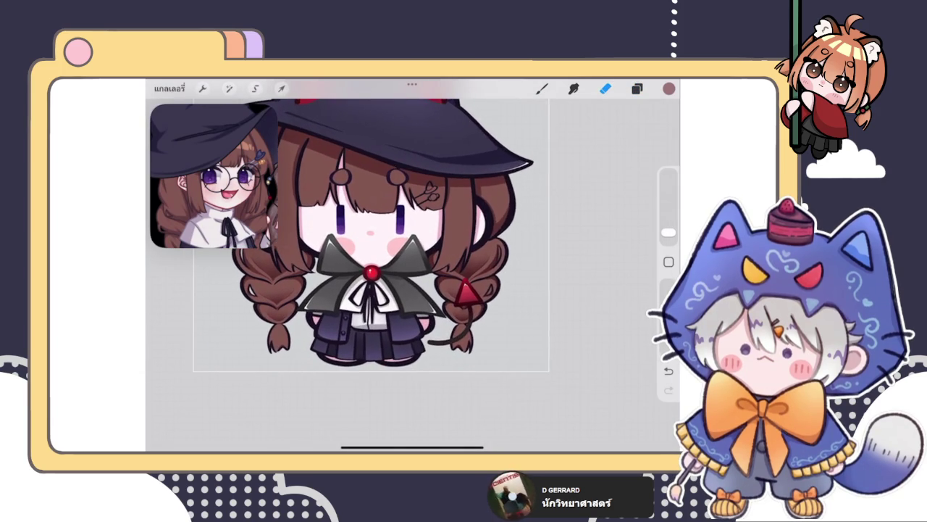
click(636, 88)
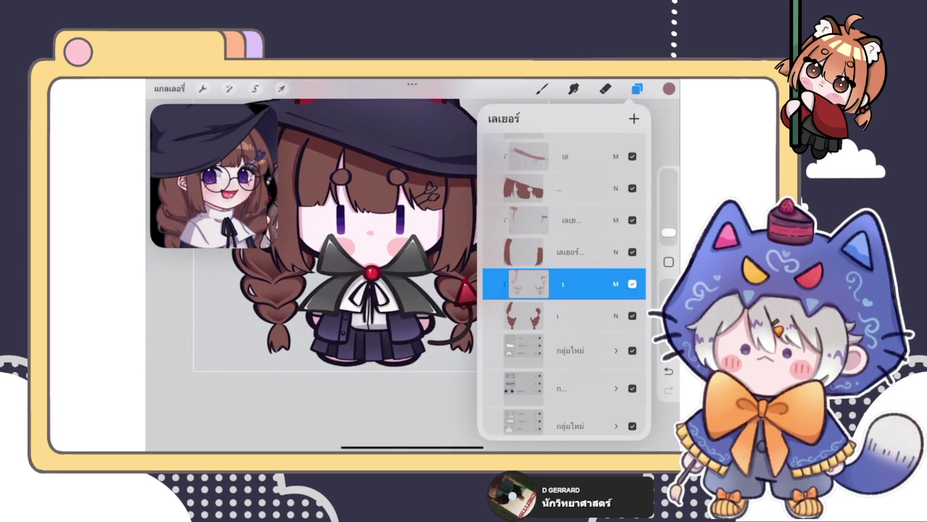
click(616, 283)
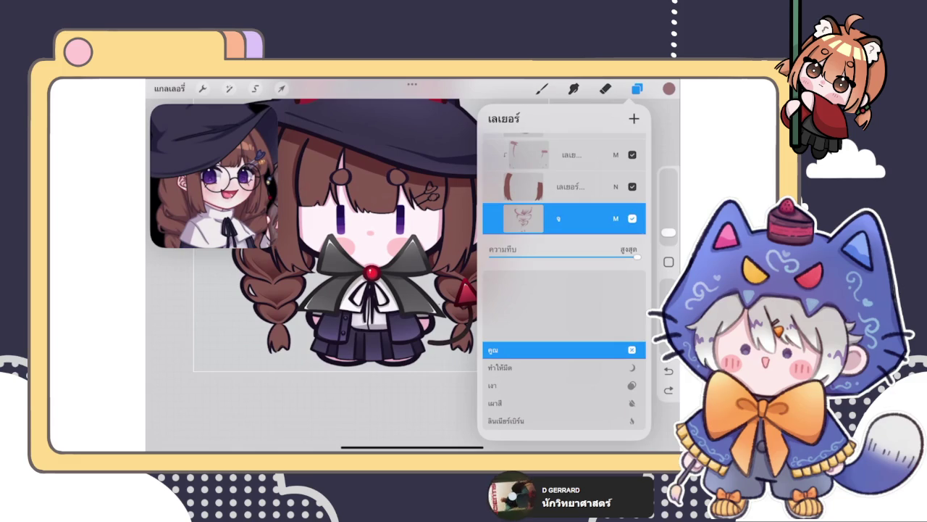
scroll(564, 181, up, 1)
drag(636, 280, 596, 280)
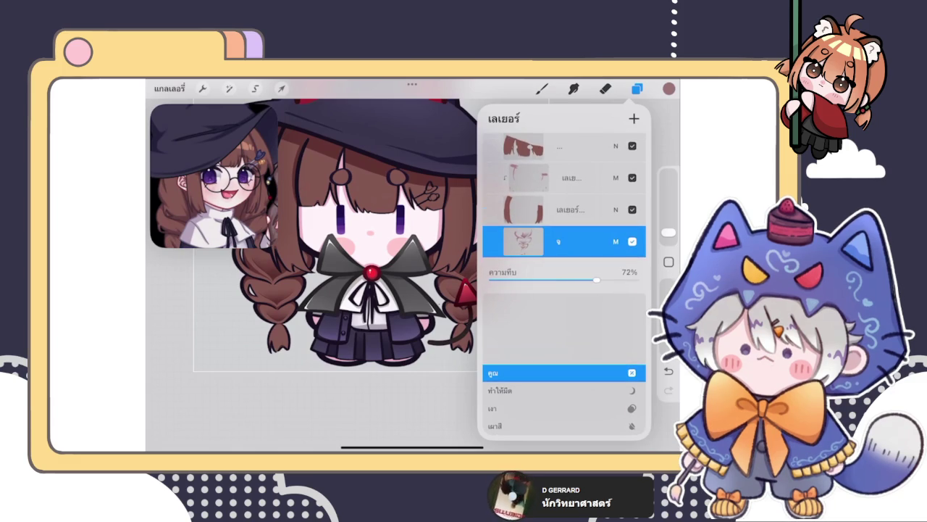
click(616, 241)
click(616, 239)
click(615, 187)
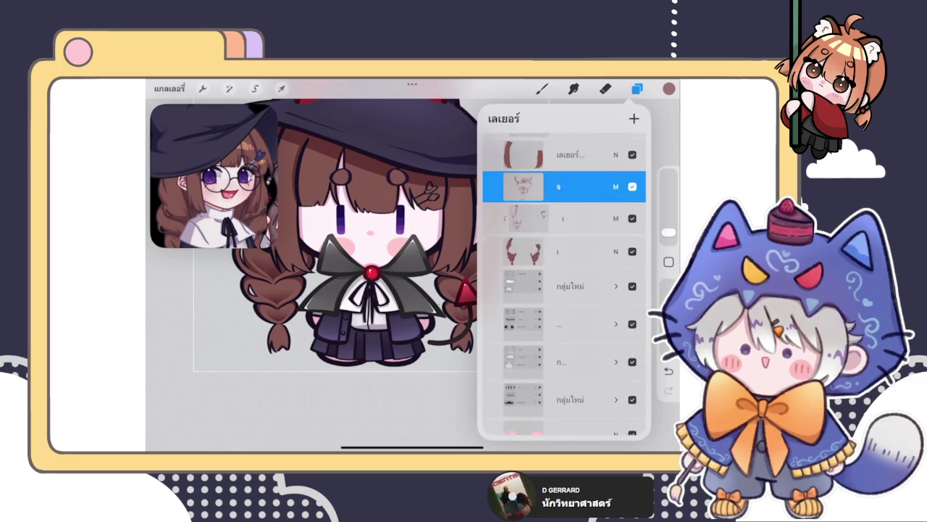
click(616, 187)
drag(597, 238, 604, 238)
click(616, 199)
Undo the clipping mask and merge the shading layer down into the layer below
click(523, 199)
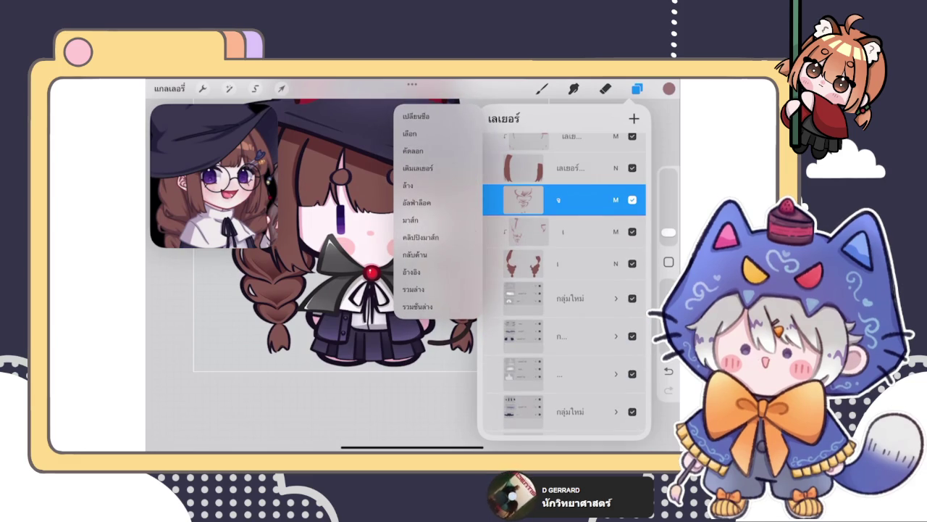
key(ctrl+z)
click(523, 199)
click(413, 289)
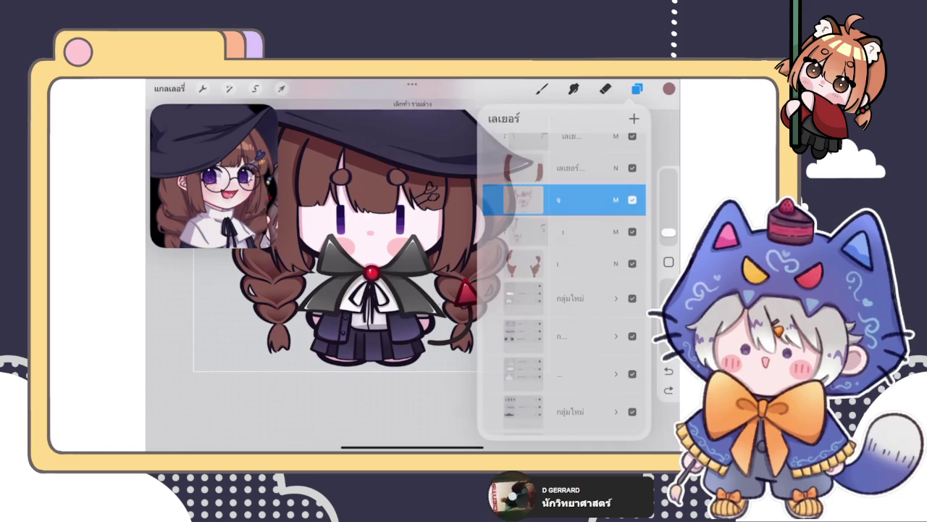
click(637, 89)
click(606, 88)
click(637, 88)
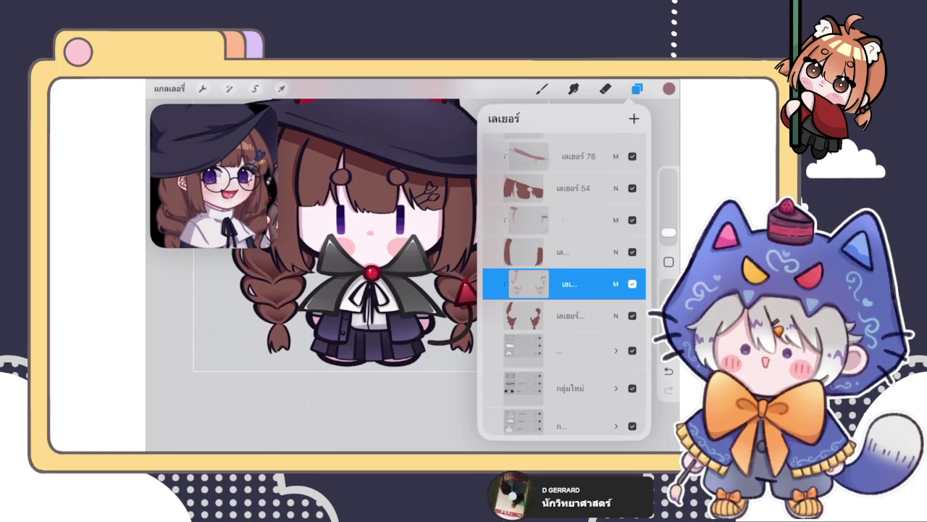
Select the braids colour layer in the layer list
scroll(370, 225, down, 5)
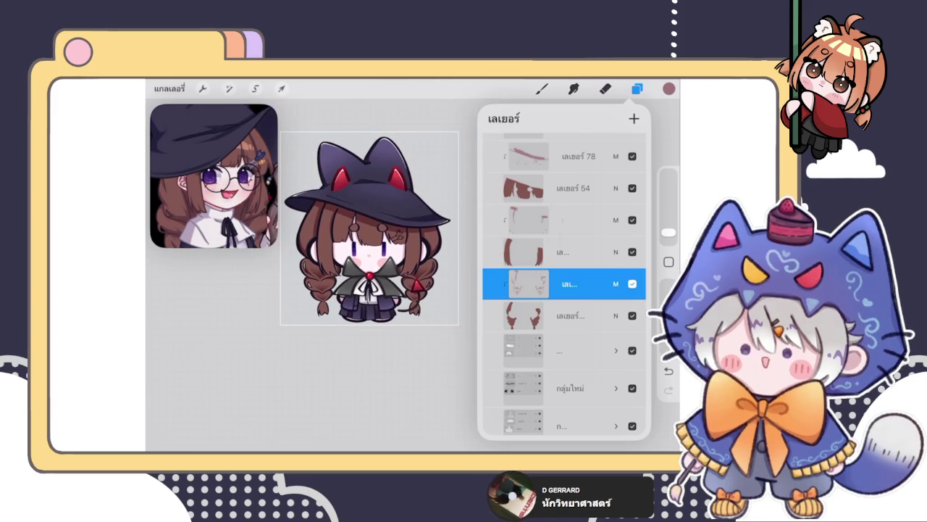
scroll(565, 290, up, 2)
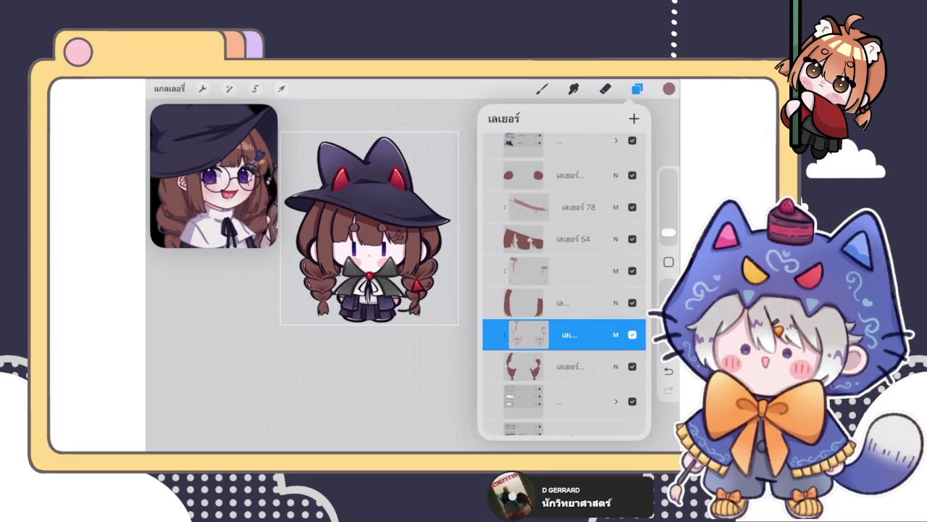
click(569, 174)
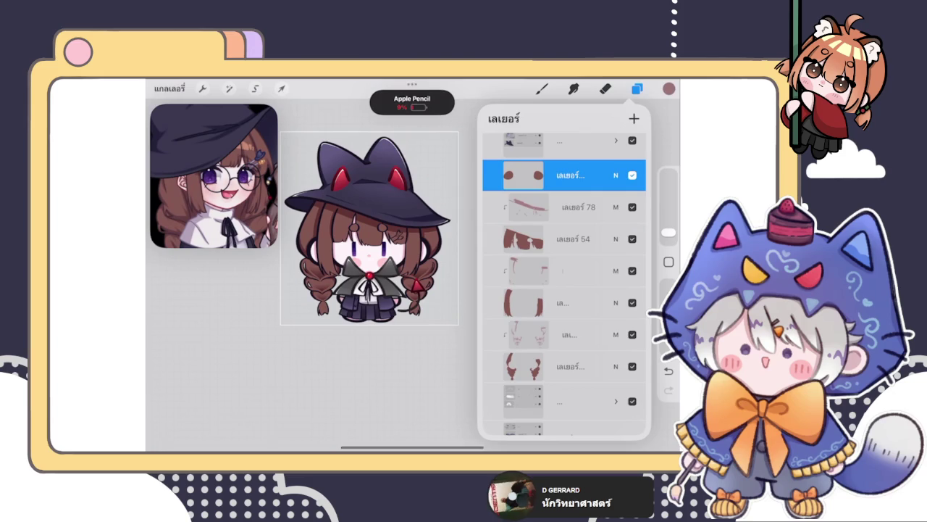
click(605, 88)
click(637, 89)
scroll(565, 290, down, 3)
scroll(565, 290, down, 3)
click(568, 261)
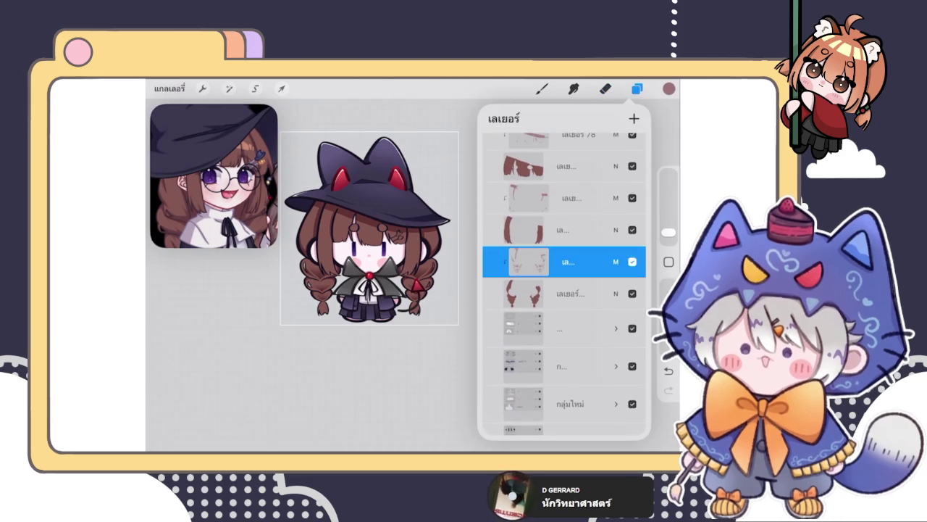
Add a new layer above the braids, clip it to them, and switch to the Brush
scroll(370, 239, up, 3)
click(634, 118)
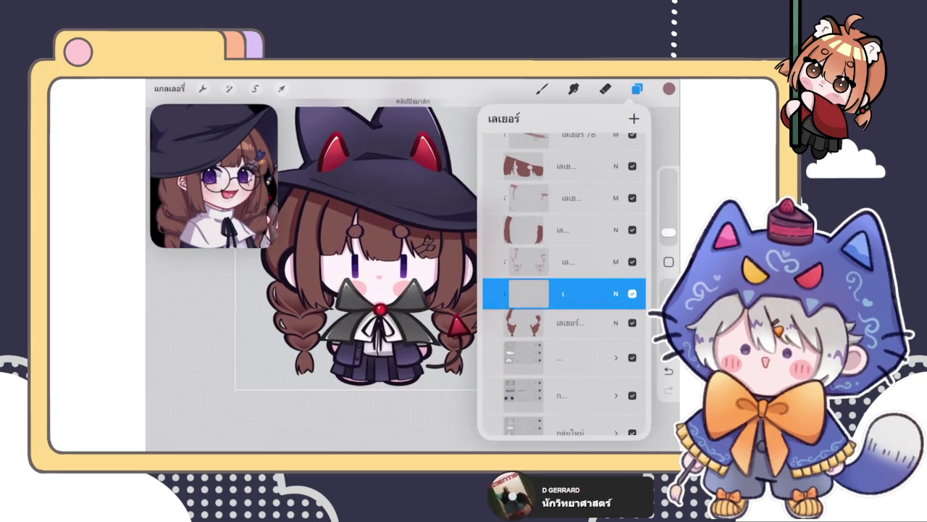
click(562, 294)
click(542, 88)
click(542, 88)
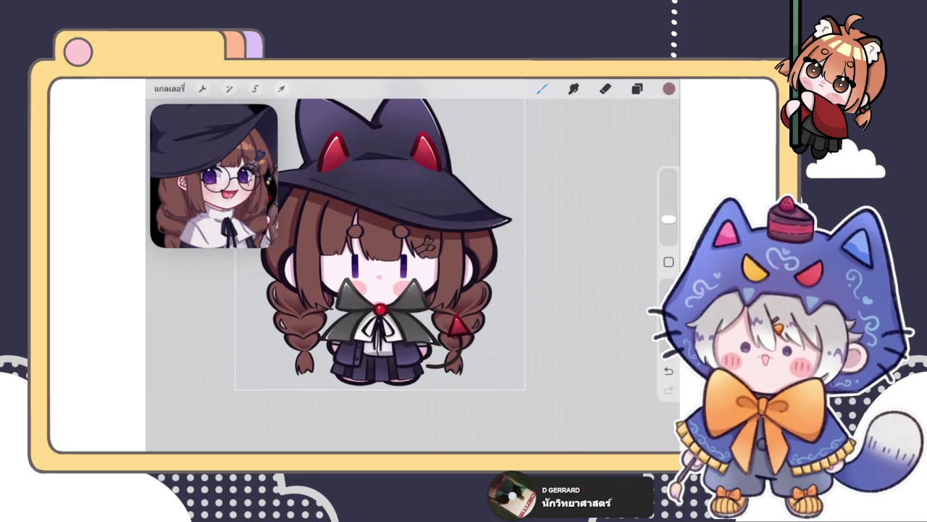
Choose the second brush in the library at a smaller size and tune a shading colour
click(542, 88)
click(579, 193)
drag(668, 218, 668, 225)
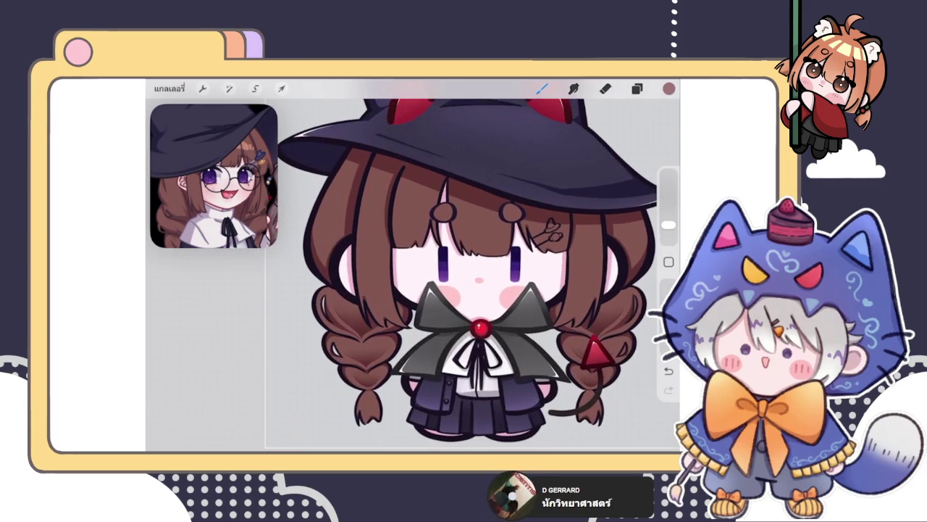
click(668, 88)
drag(635, 210, 636, 219)
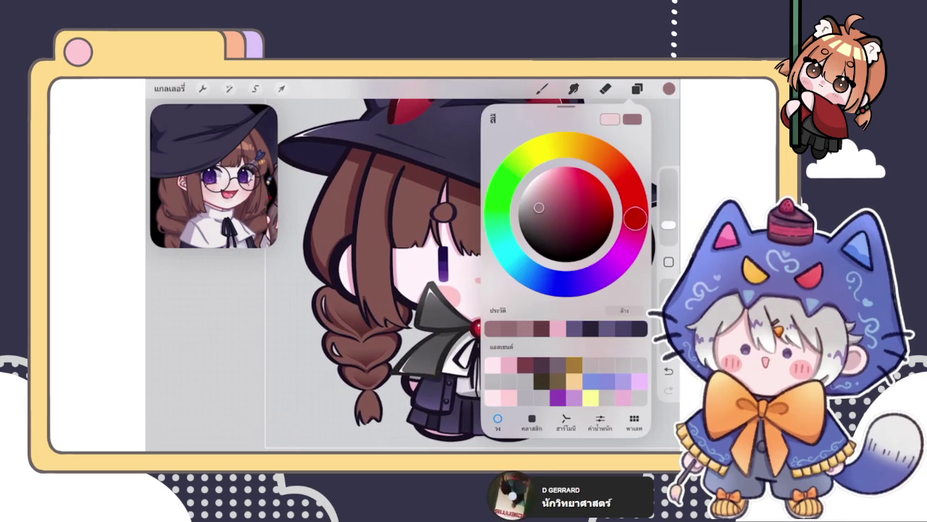
drag(539, 208, 541, 198)
click(351, 431)
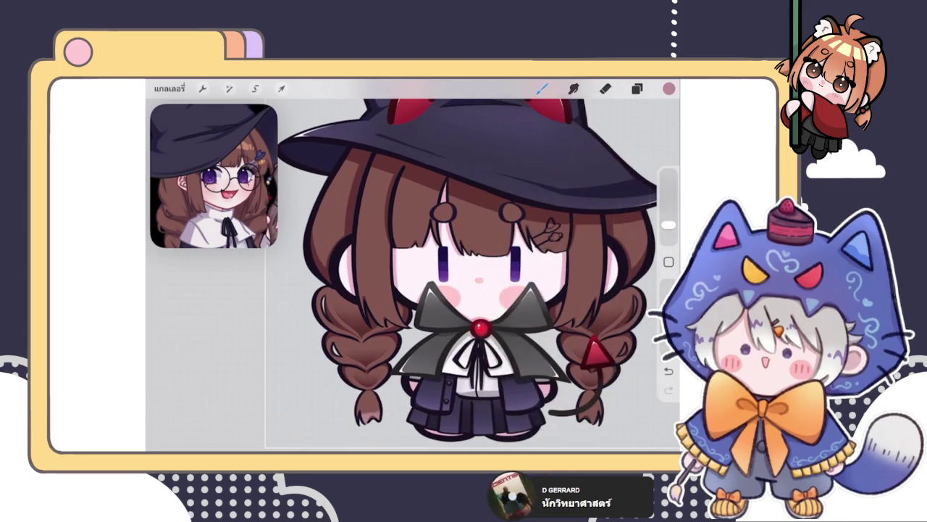
Paint shading at the left braid's tip and smudge it to blend
scroll(479, 232, up, 2)
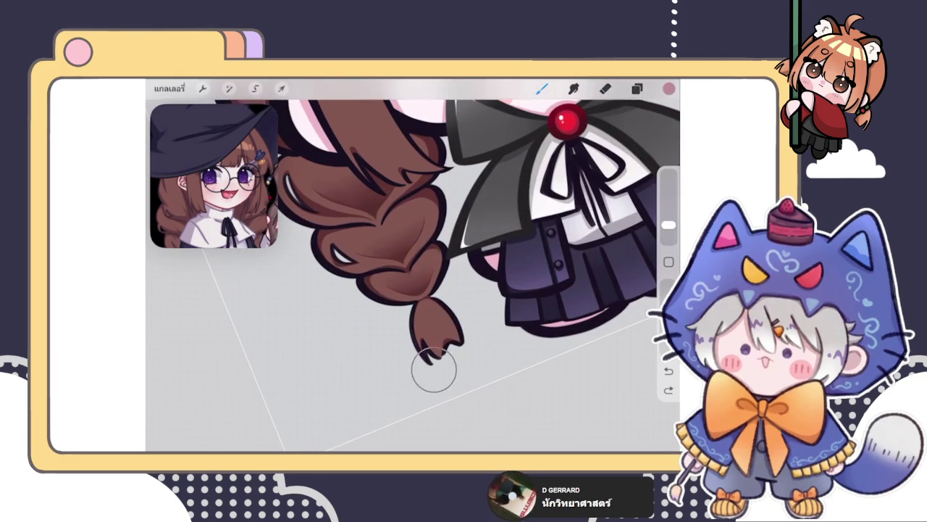
drag(419, 348, 424, 377)
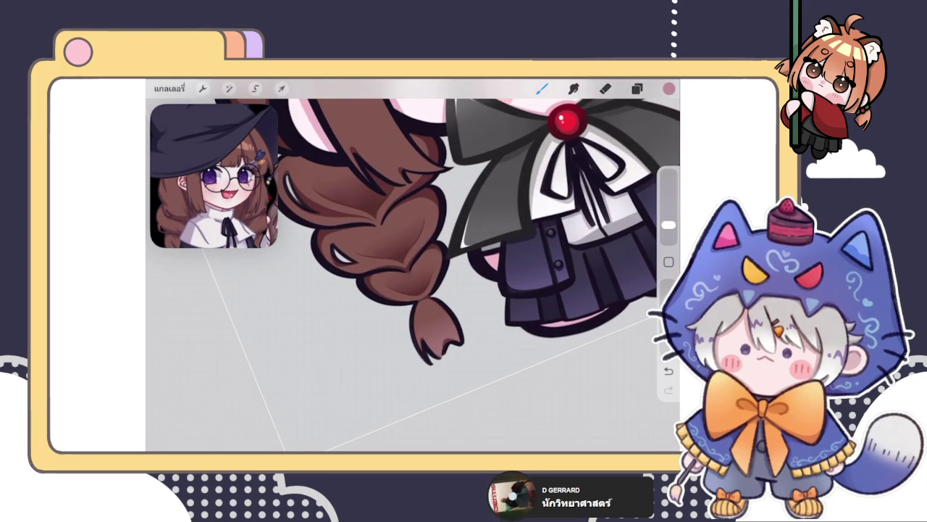
click(574, 88)
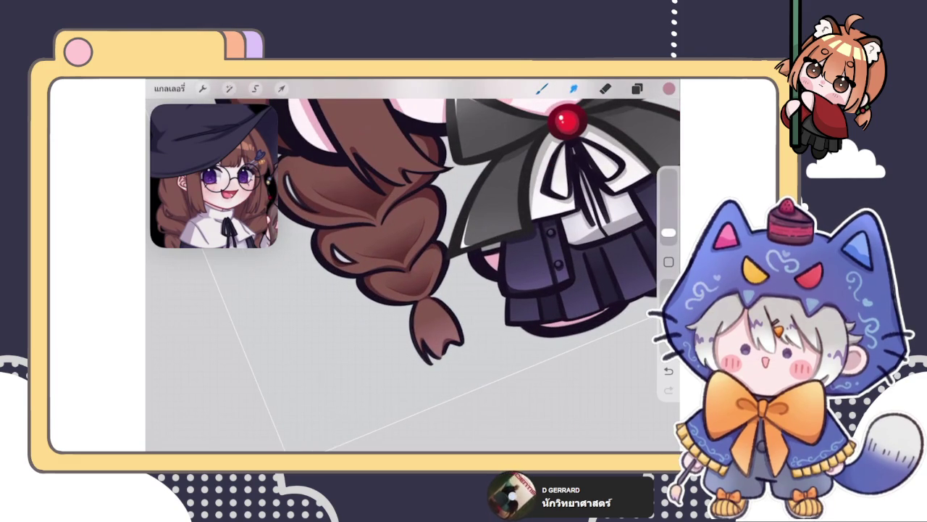
drag(668, 232, 668, 226)
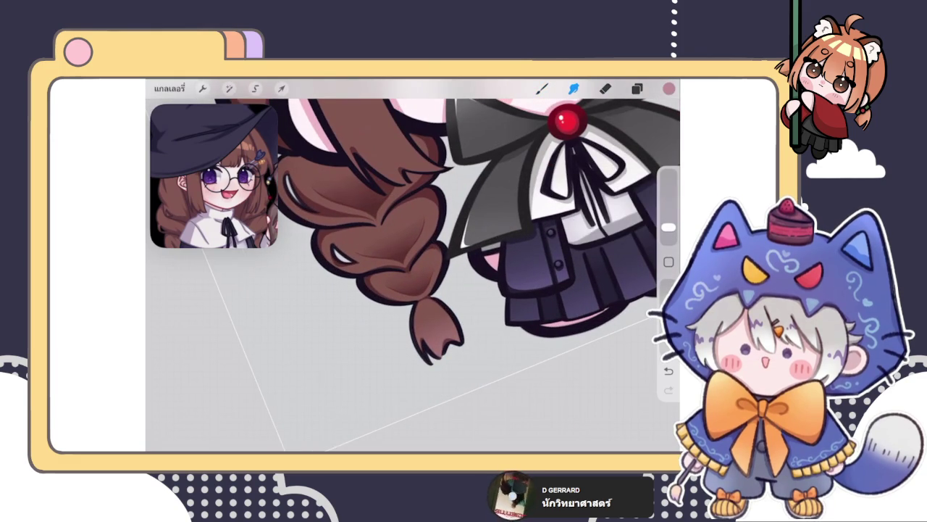
drag(435, 317, 414, 342)
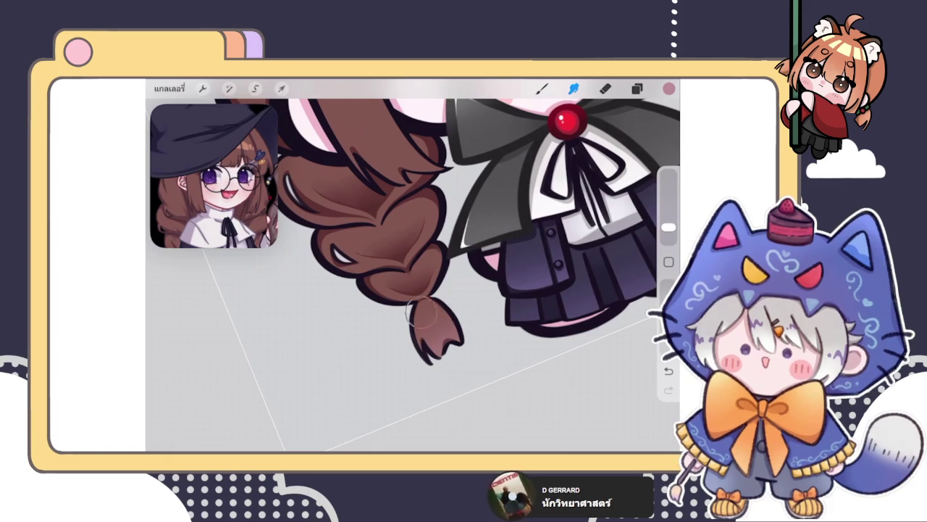
Set up a slightly larger eraser and pick a darker shade for the braid
key(b)
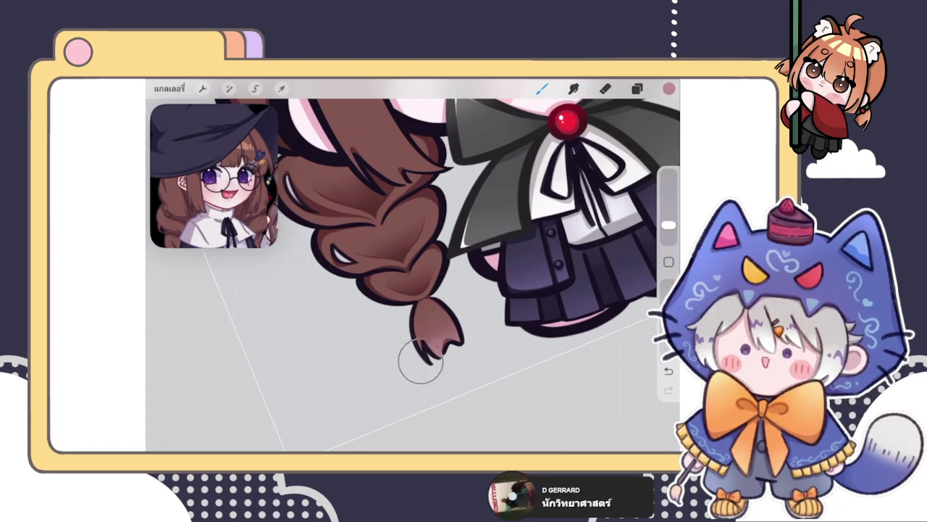
scroll(406, 217, down, 5)
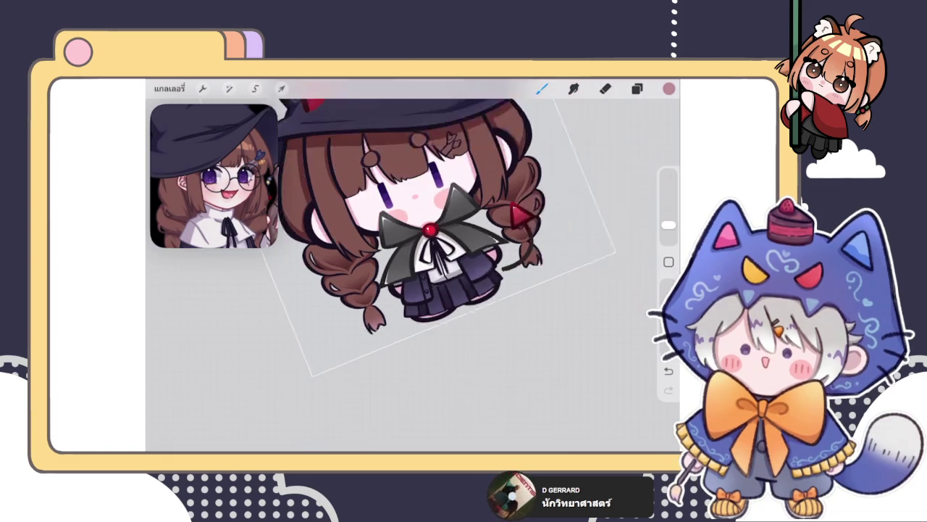
scroll(449, 210, up, 3)
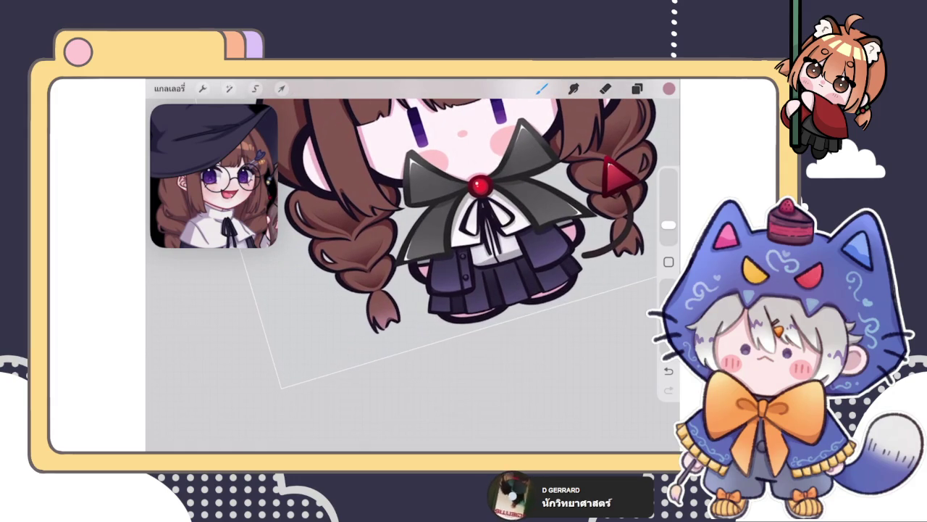
scroll(449, 218, up, 3)
scroll(449, 217, up, 2)
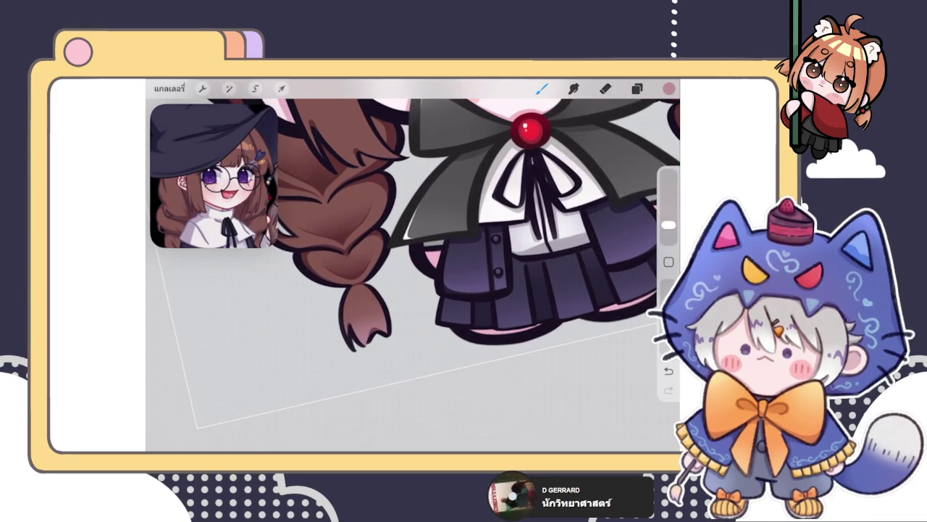
scroll(413, 268, up, 3)
scroll(413, 268, up, 1)
click(606, 87)
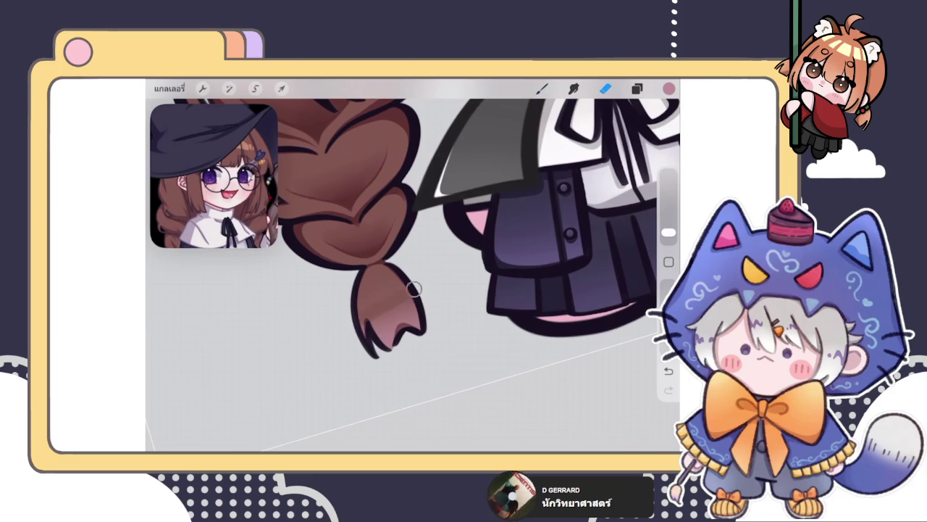
drag(668, 232, 667, 225)
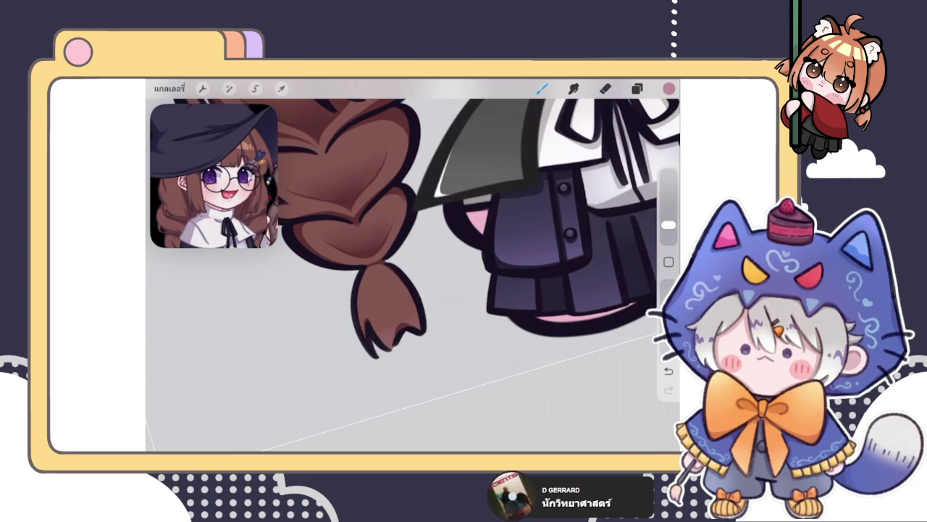
click(668, 88)
drag(539, 194, 541, 207)
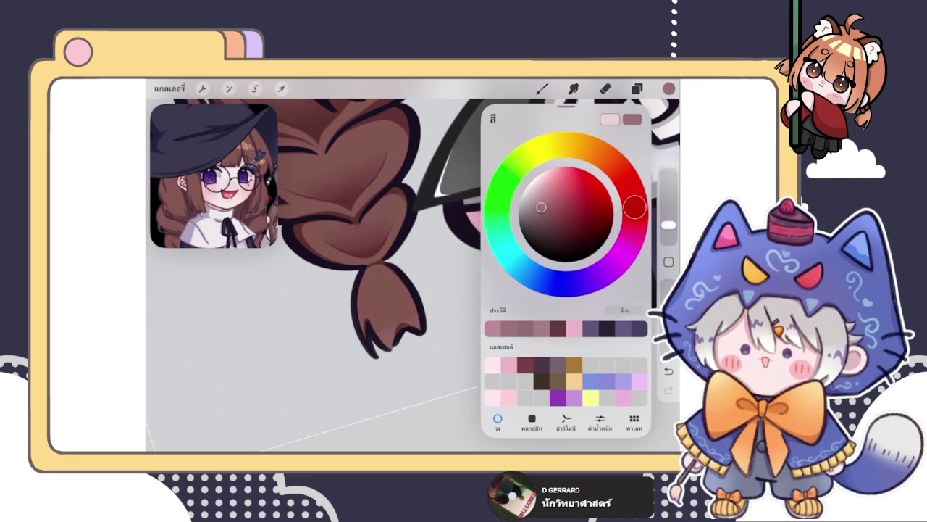
click(542, 88)
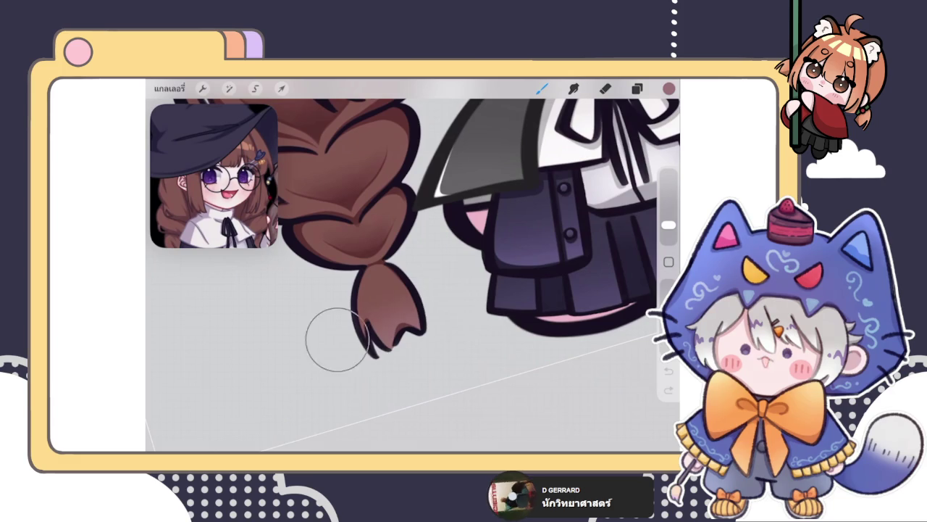
Shift the paint colour from mauve toward a redder rose tone and fine-tune it
click(669, 87)
drag(633, 207, 632, 194)
click(377, 373)
click(669, 88)
drag(541, 217, 558, 189)
click(372, 371)
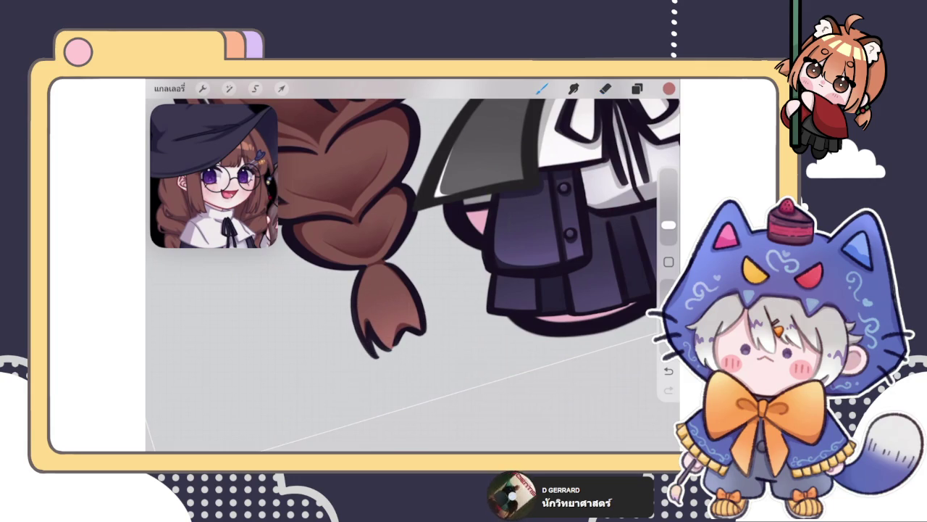
Undo the last stroke at the right braid's tip and redraw it with a fresh stroke
scroll(413, 275, right, 5)
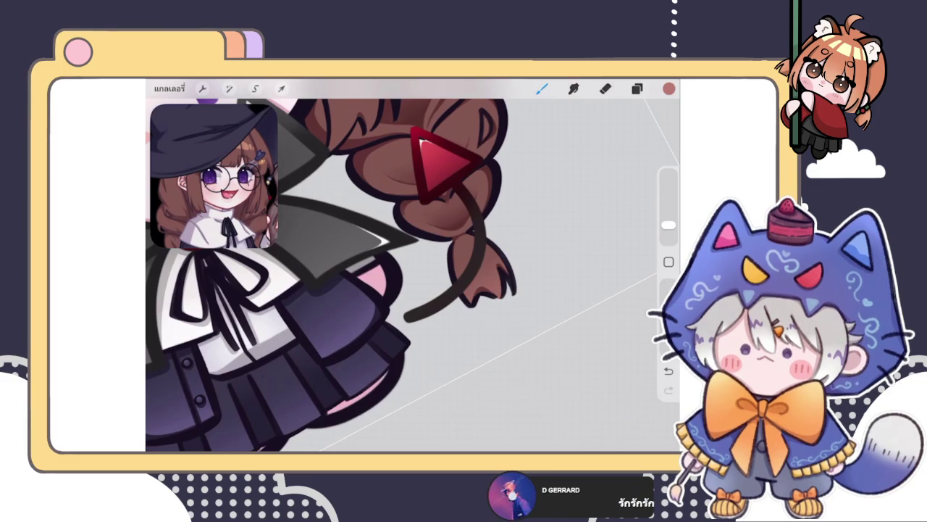
click(457, 319)
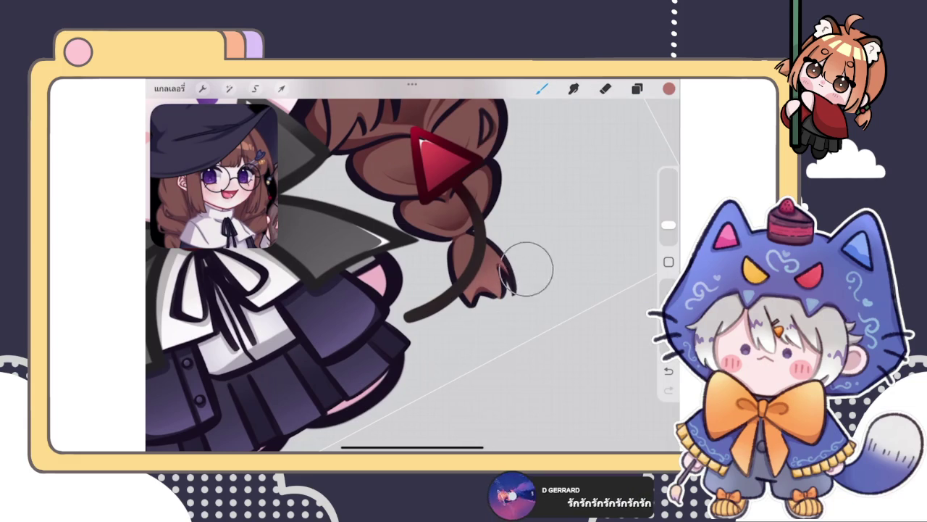
key(ctrl+z)
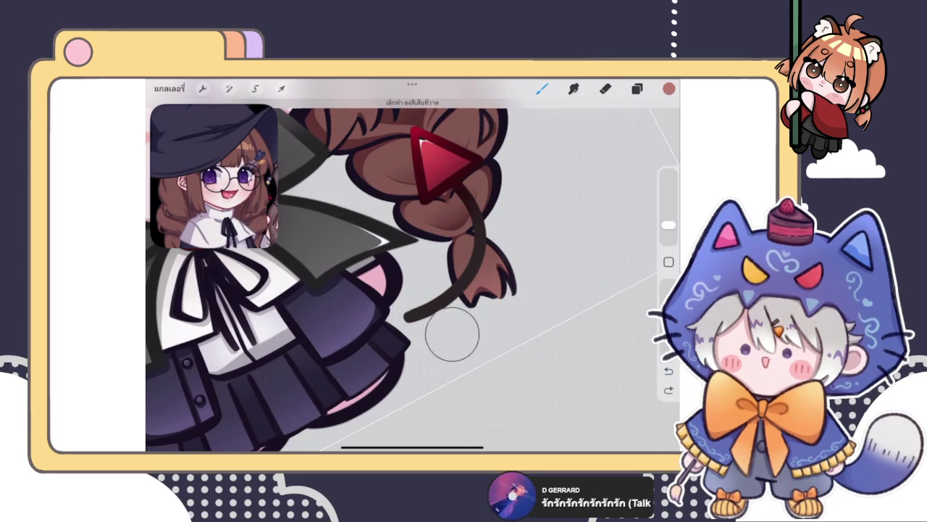
drag(540, 286, 507, 279)
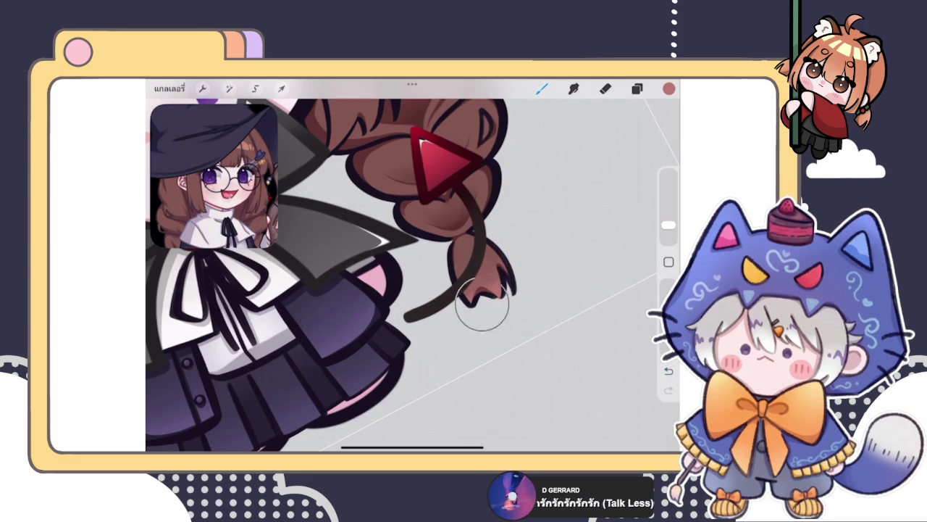
scroll(500, 290, down, 1)
scroll(413, 268, down, 5)
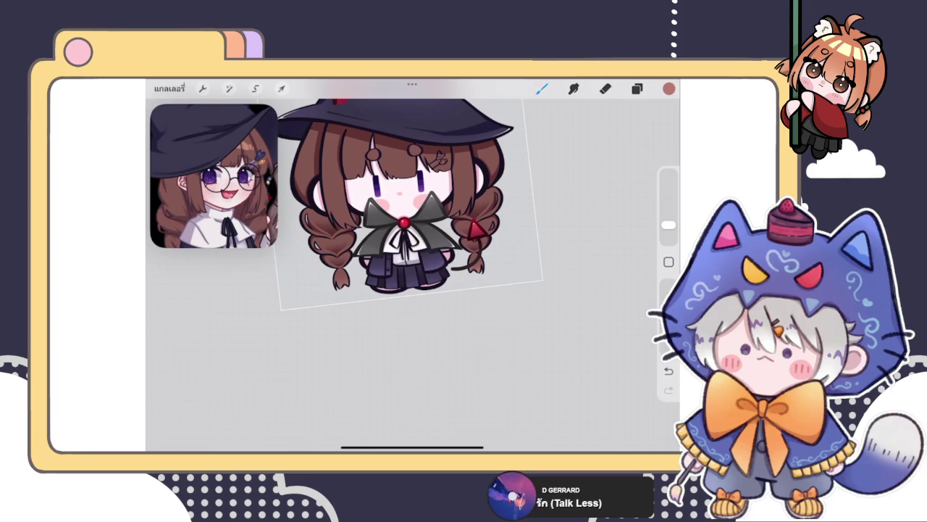
Zoom into the left braid and darken its outline with a short stroke from a smaller brush
scroll(312, 239, up, 3)
scroll(312, 239, up, 3)
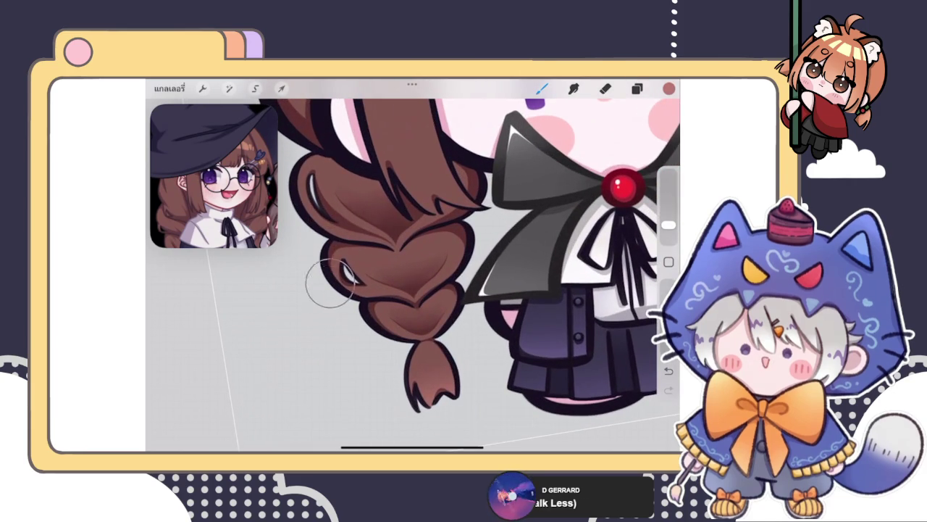
scroll(322, 246, up, 2)
scroll(312, 261, up, 2)
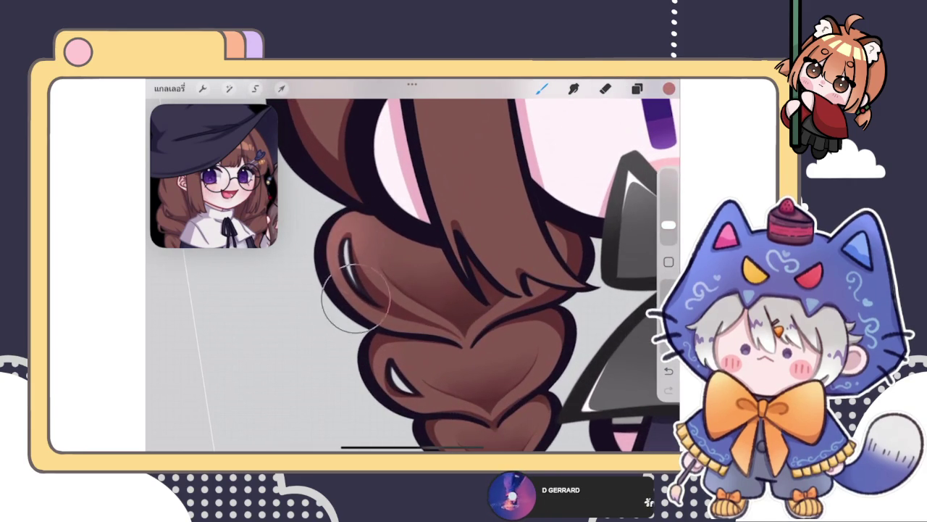
drag(668, 225, 668, 231)
scroll(470, 275, up, 3)
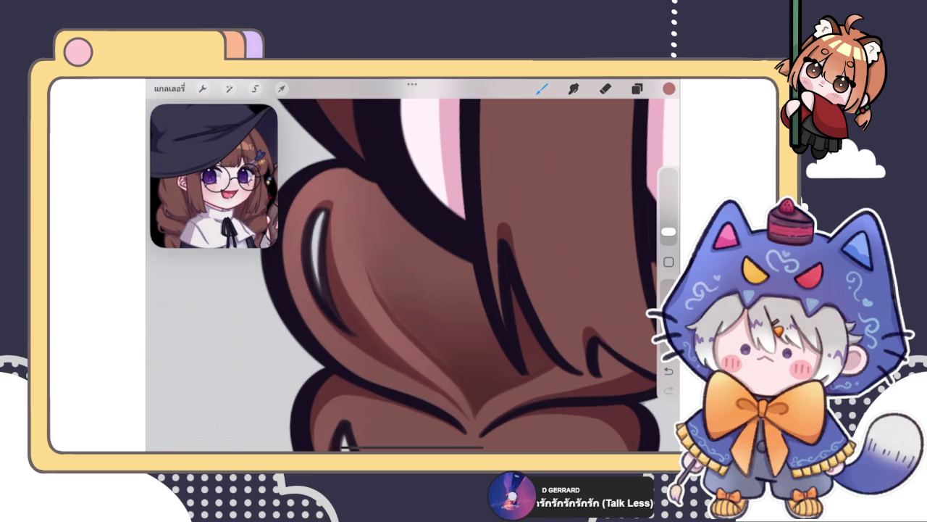
click(606, 88)
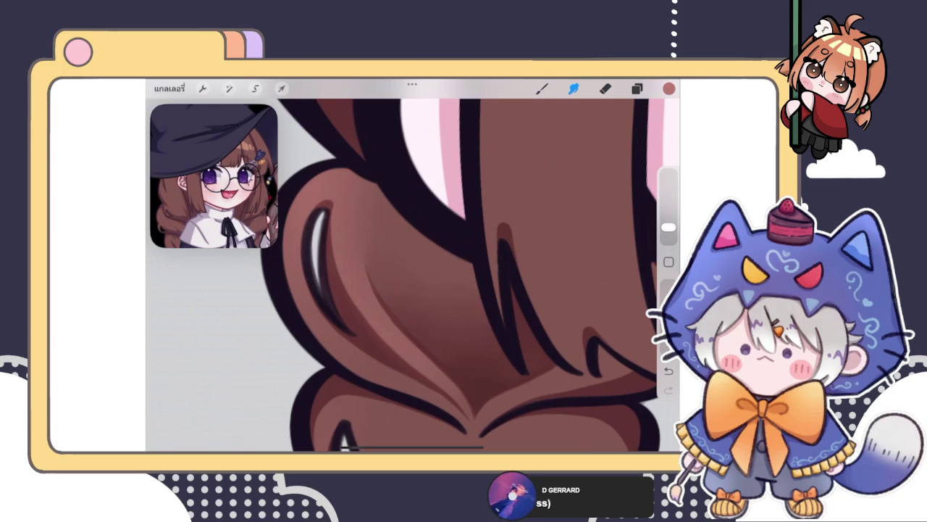
click(542, 89)
scroll(413, 275, down, 5)
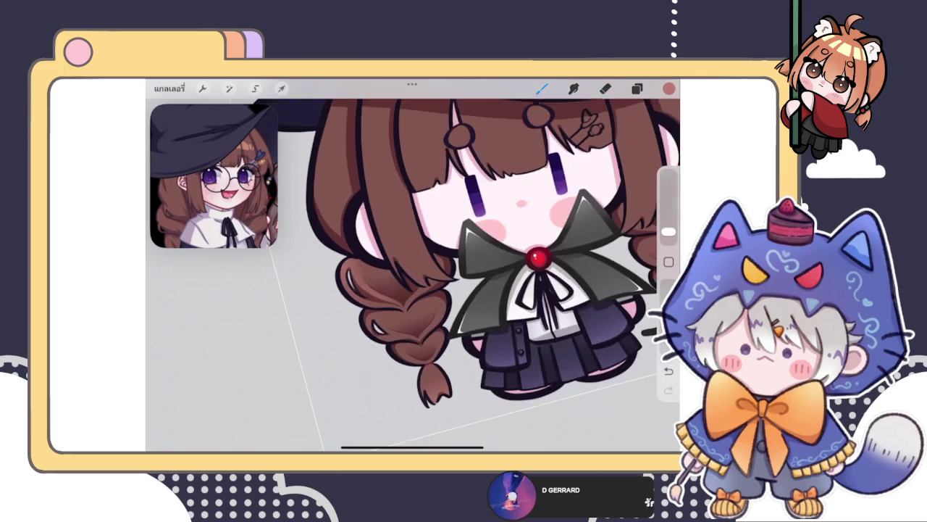
scroll(406, 312, up, 5)
scroll(405, 311, up, 5)
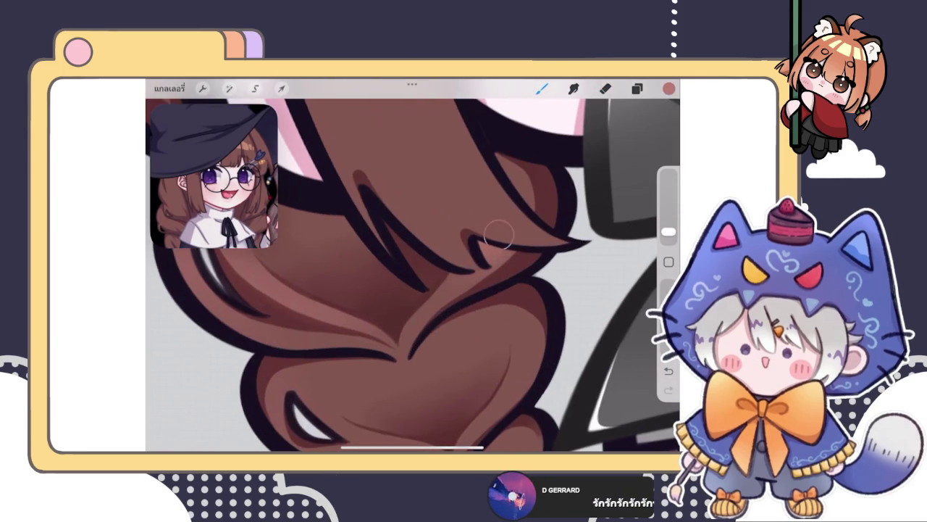
drag(505, 234, 533, 259)
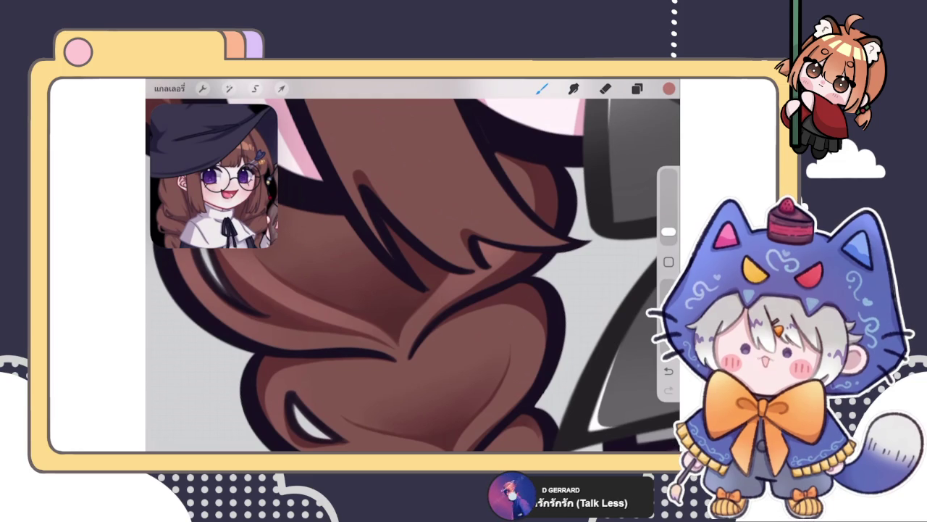
Paint shading along the braid's V-shaped fold and its lower lobes
click(637, 88)
click(636, 88)
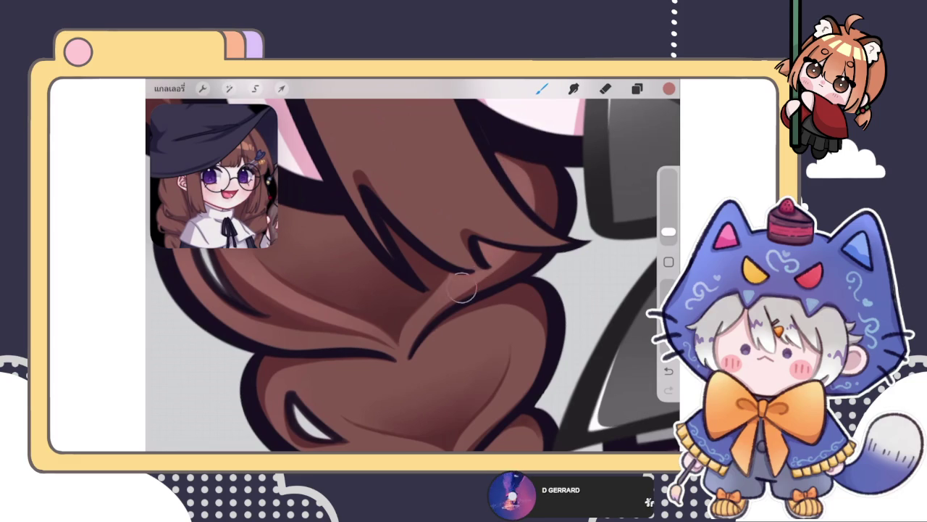
drag(403, 345, 461, 283)
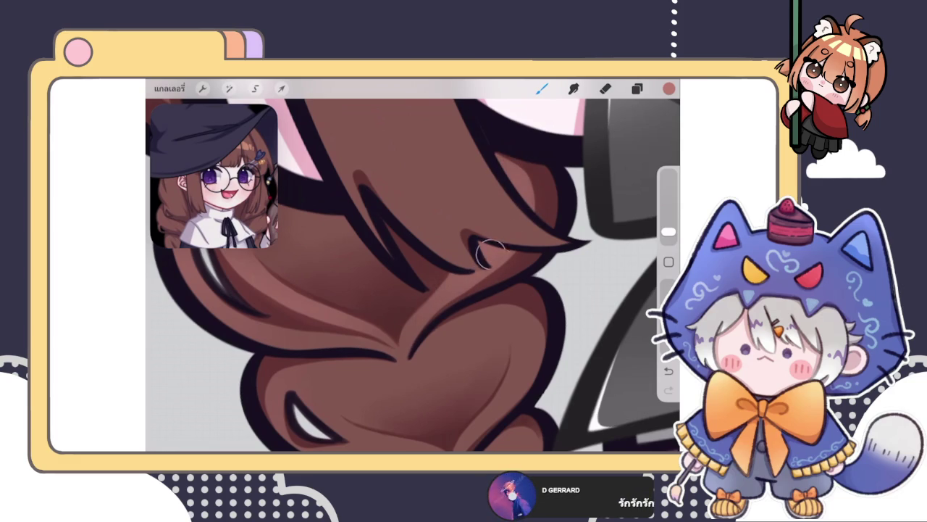
scroll(413, 264, down, 5)
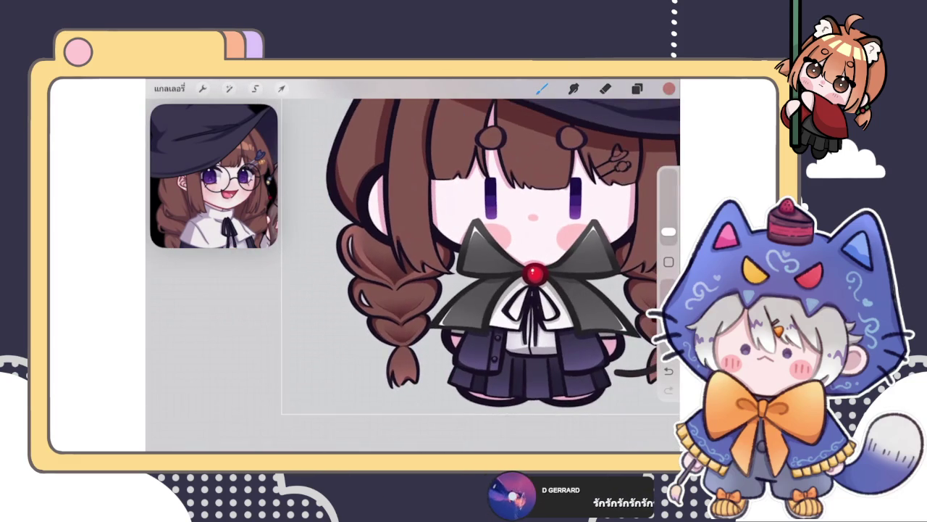
scroll(391, 290, up, 5)
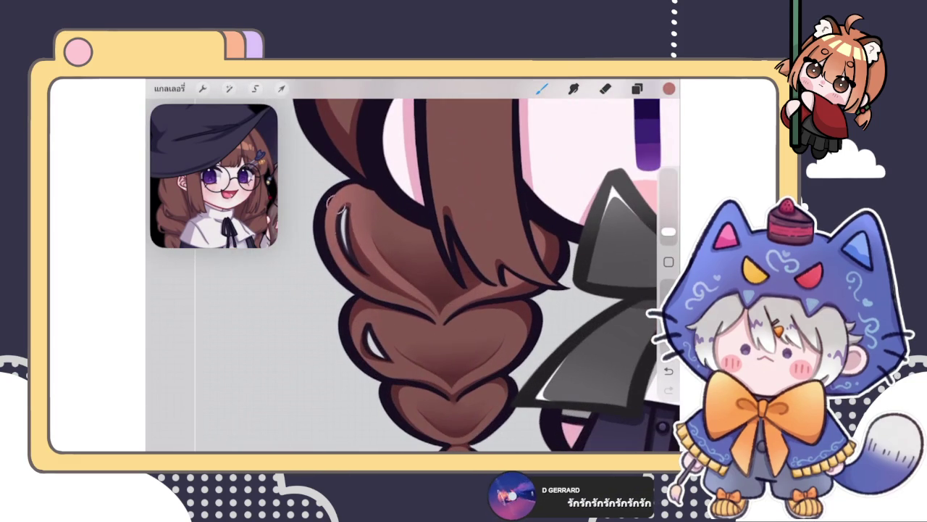
drag(356, 337, 346, 352)
drag(370, 303, 353, 337)
mouse_move(371, 371)
mouse_down()
mouse_move(353, 340)
mouse_move(366, 362)
mouse_up()
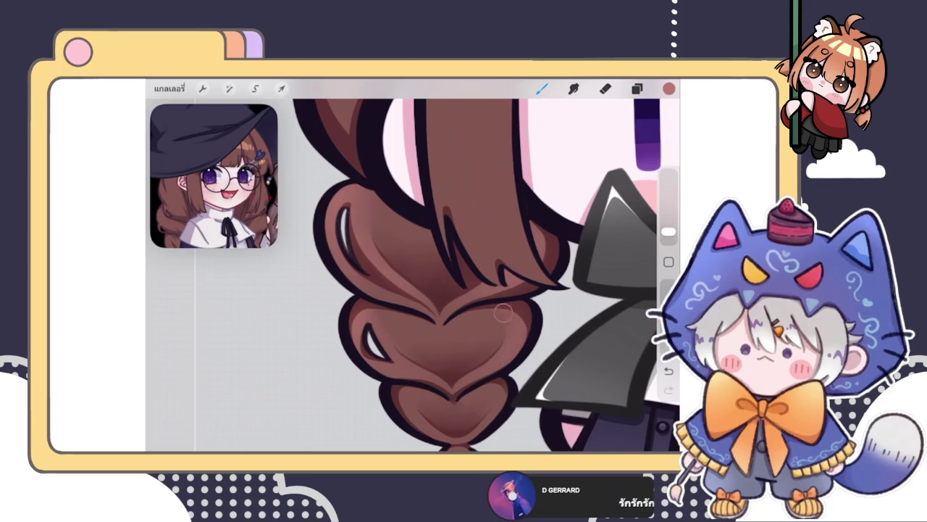
Smudge the new braid shading so it blends smoothly
click(574, 89)
mouse_move(406, 326)
mouse_down()
mouse_move(386, 303)
mouse_move(392, 325)
mouse_up()
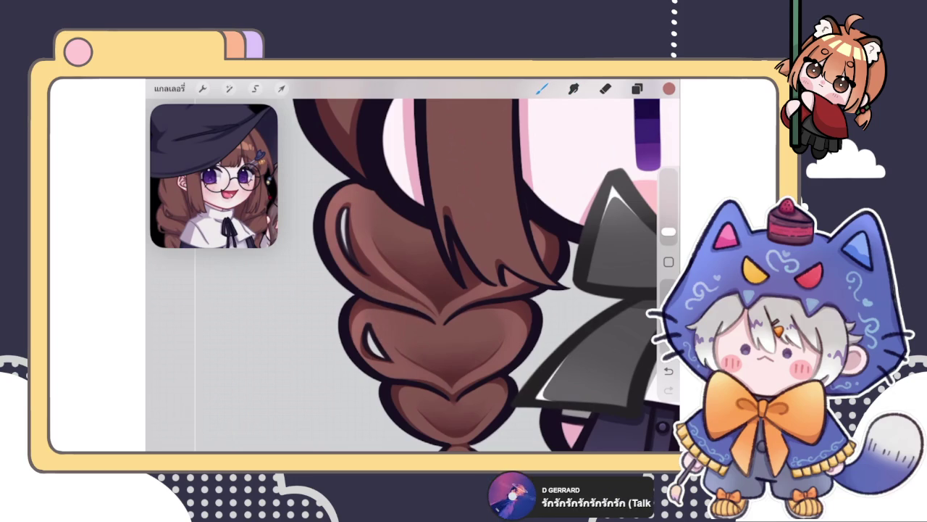
scroll(413, 275, down, 5)
scroll(405, 289, up, 3)
scroll(406, 290, up, 2)
scroll(406, 289, up, 1)
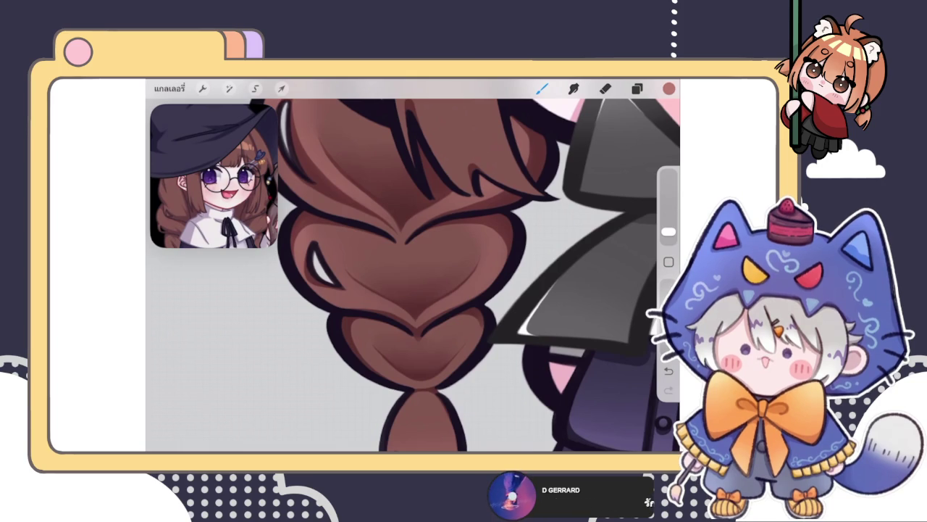
scroll(405, 290, up, 3)
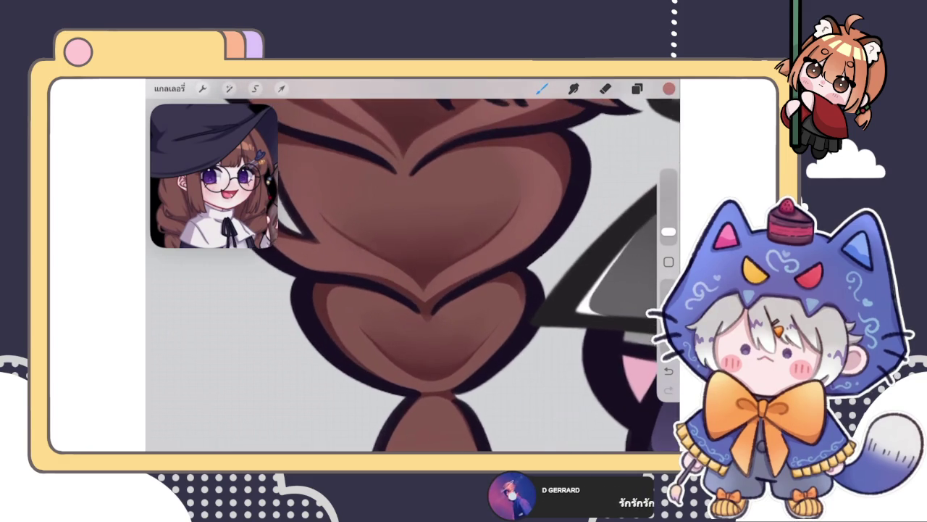
Add soft light strokes along the braid's lower curve and shade down its right edge
mouse_move(384, 362)
mouse_down()
mouse_move(355, 339)
mouse_move(480, 369)
mouse_up()
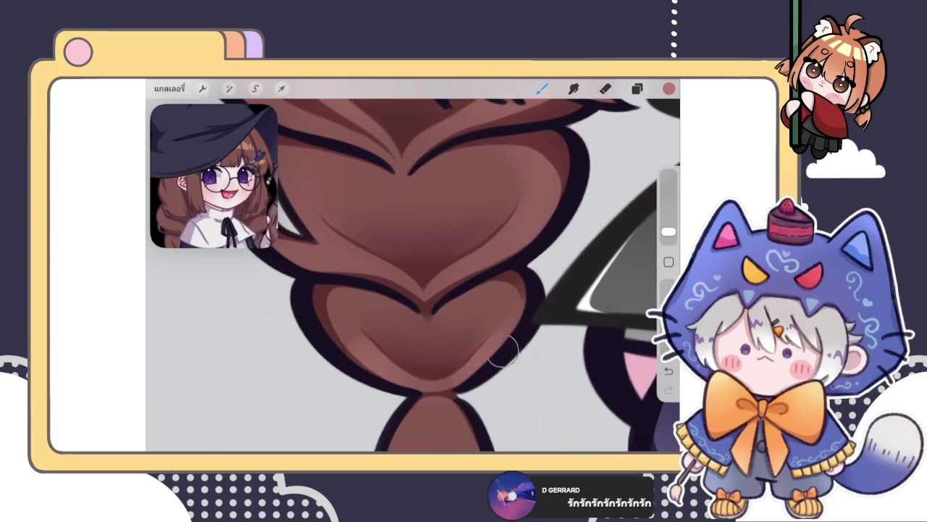
mouse_move(518, 304)
mouse_down()
mouse_move(444, 380)
mouse_move(376, 347)
mouse_move(477, 373)
mouse_move(523, 330)
mouse_move(494, 365)
mouse_up()
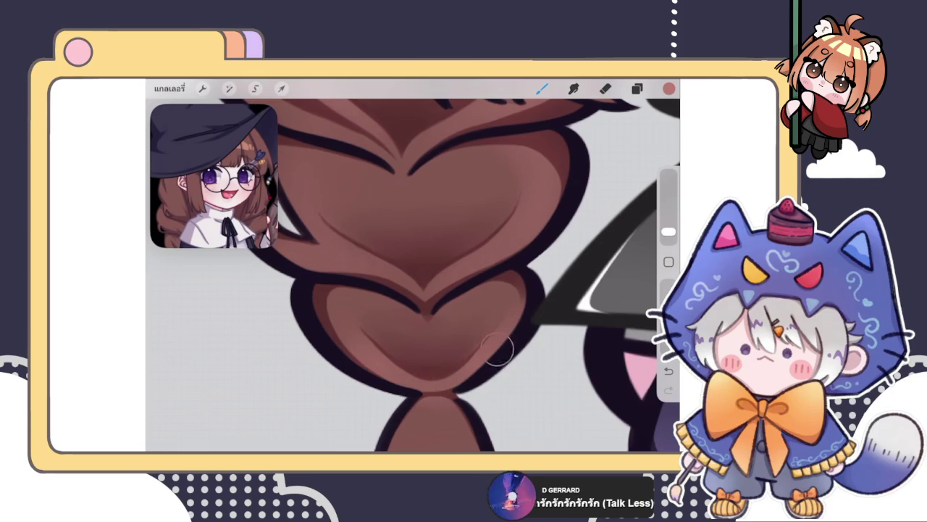
drag(516, 284, 526, 315)
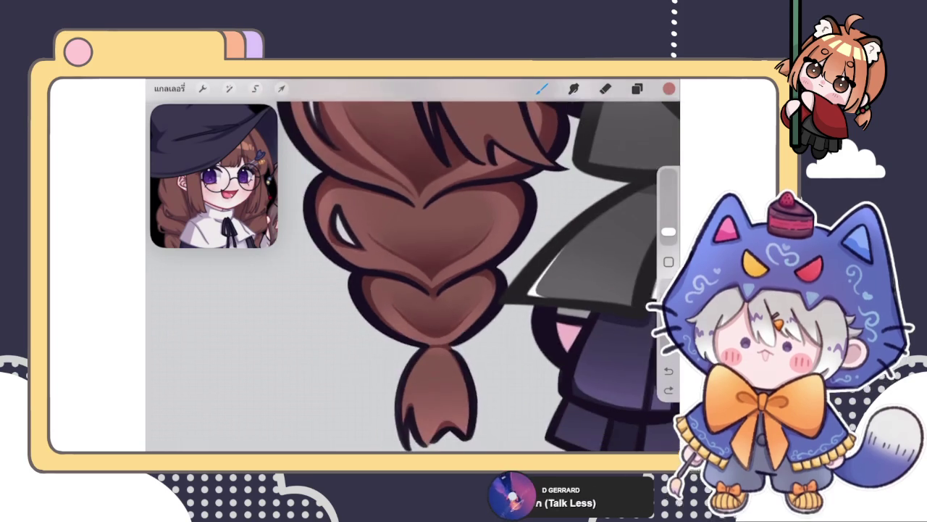
drag(507, 289, 391, 289)
click(636, 89)
Select layer 77 to paint on and choose the ตัวเขียน brush
click(572, 315)
click(573, 252)
click(636, 88)
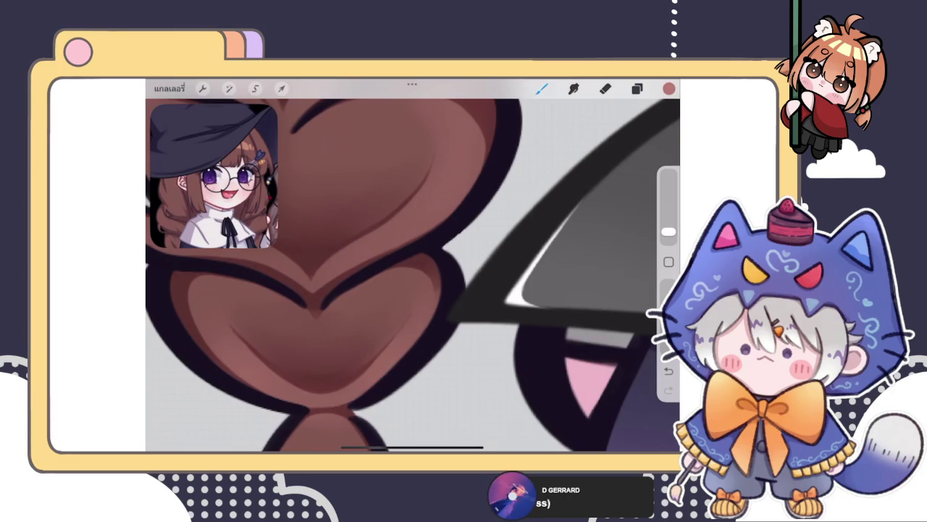
click(668, 88)
click(542, 88)
click(542, 88)
click(580, 232)
click(637, 89)
Pick a red tone in the colour picker after undoing a stray colour sample
click(669, 89)
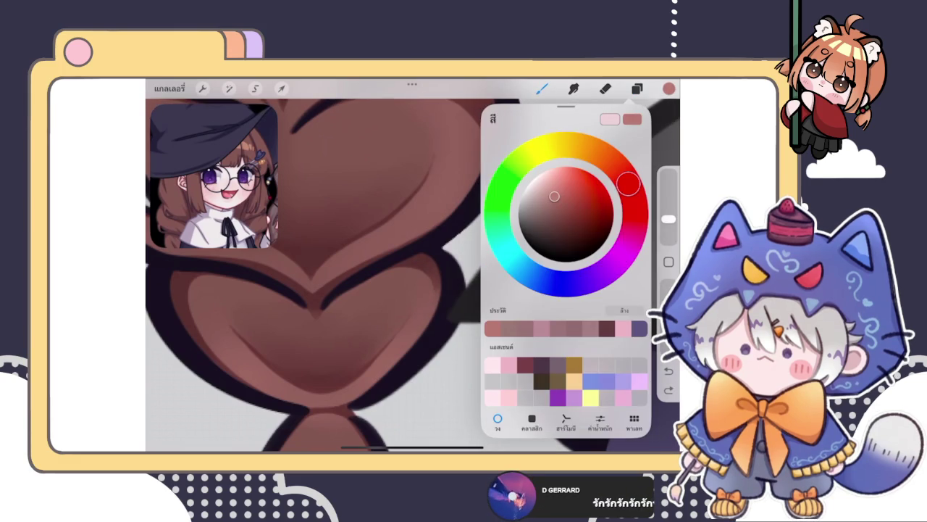
click(579, 218)
key(ctrl+z)
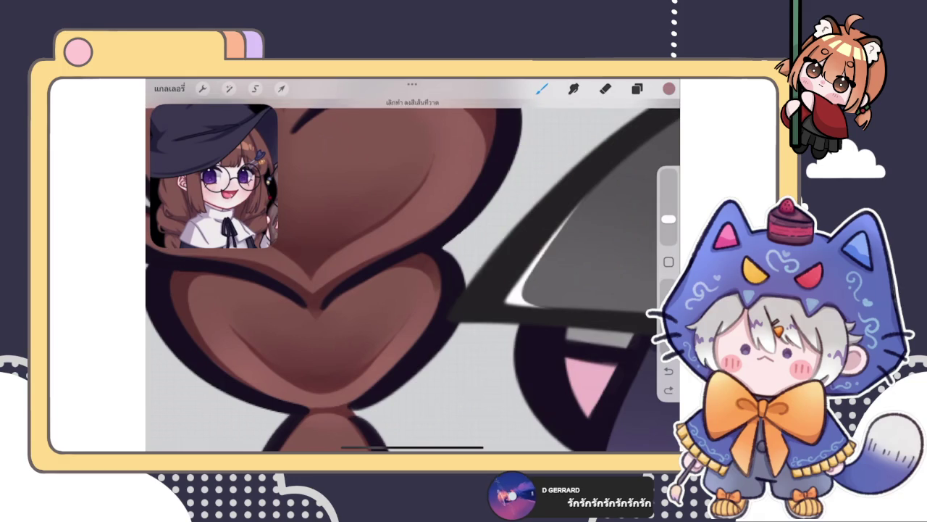
click(668, 88)
click(669, 89)
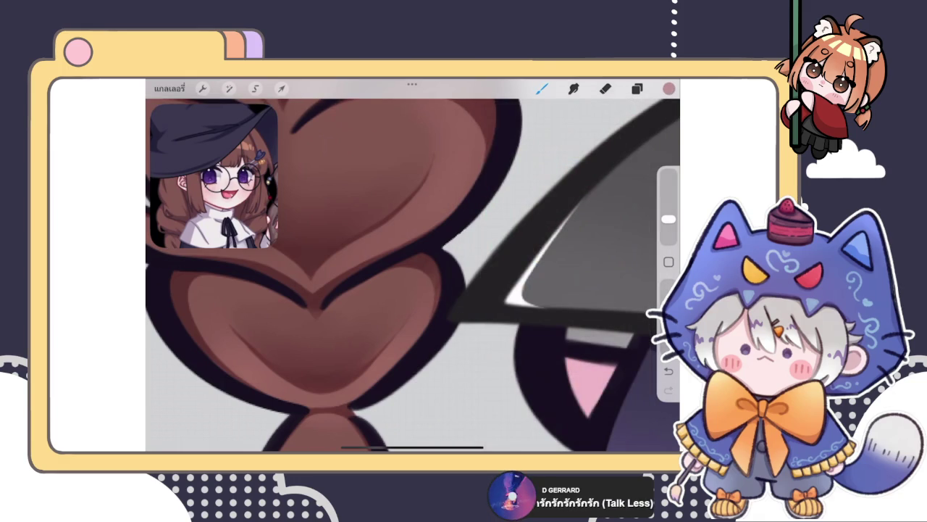
click(669, 89)
click(439, 312)
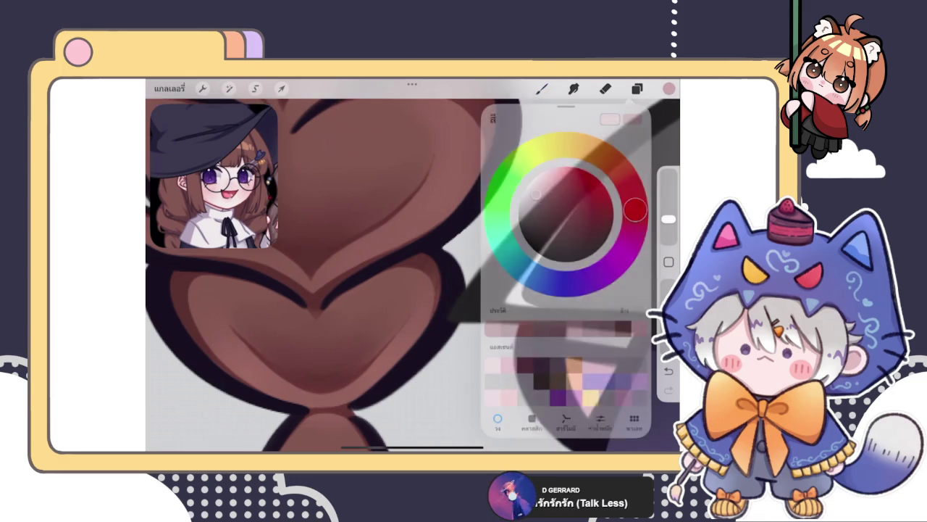
scroll(413, 275, down, 2)
scroll(413, 275, down, 2)
scroll(413, 276, down, 1)
Switch to layer 80, set a red painting colour, and choose a different brush
click(637, 88)
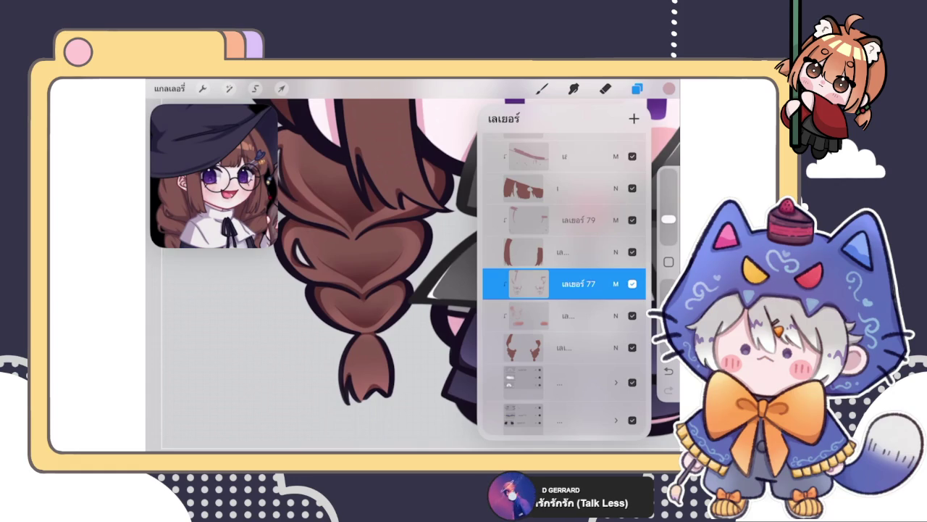
click(572, 315)
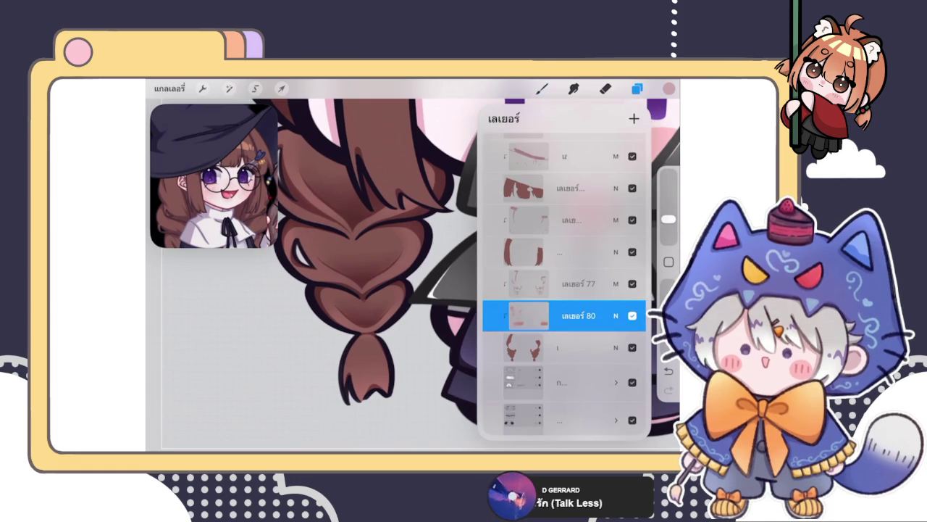
click(668, 88)
click(588, 177)
click(668, 88)
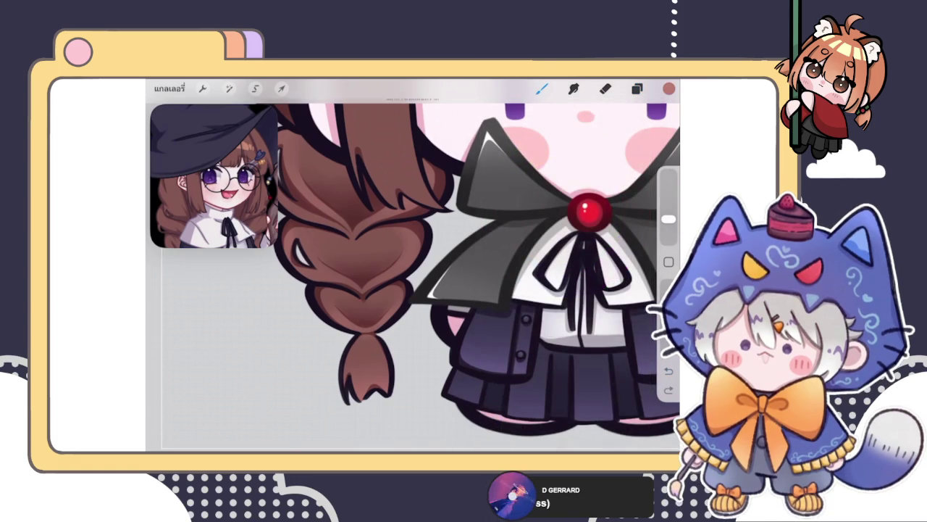
click(542, 88)
click(589, 192)
scroll(406, 275, up, 2)
Extend the outline of the braid's bottom tip and fill it with brown
scroll(406, 275, up, 1)
drag(435, 419, 459, 404)
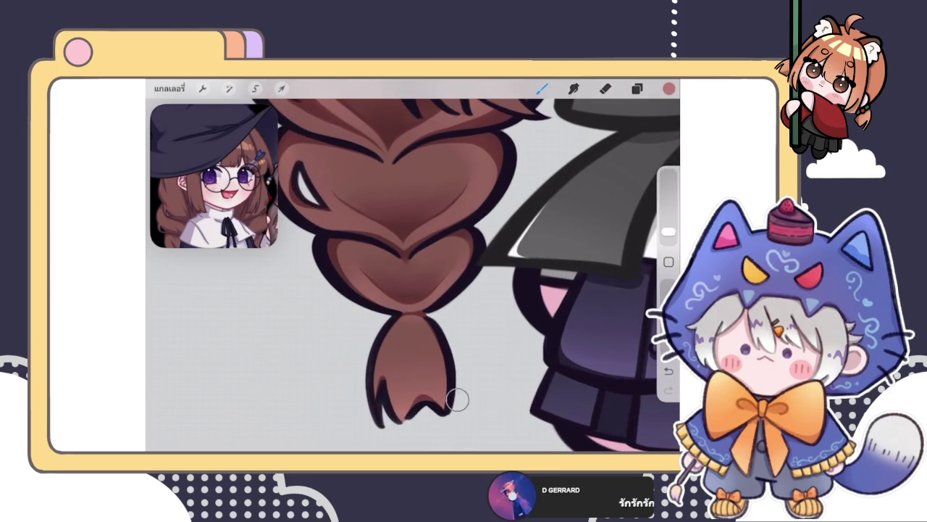
drag(668, 232, 668, 228)
mouse_move(456, 406)
mouse_down()
mouse_move(424, 424)
mouse_move(453, 384)
mouse_up()
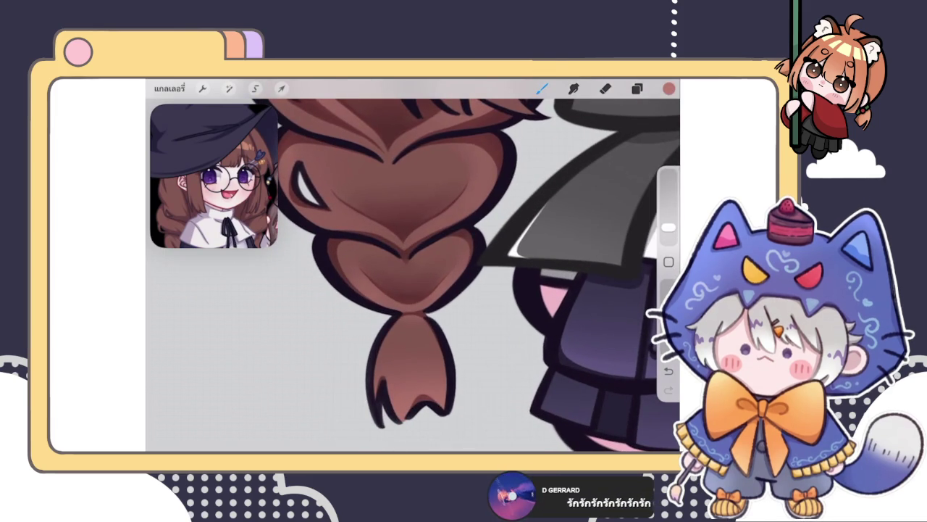
Repaint soft shading on the braid's lower lobe with a slightly resized brush
scroll(412, 275, down, 2)
scroll(412, 275, up, 3)
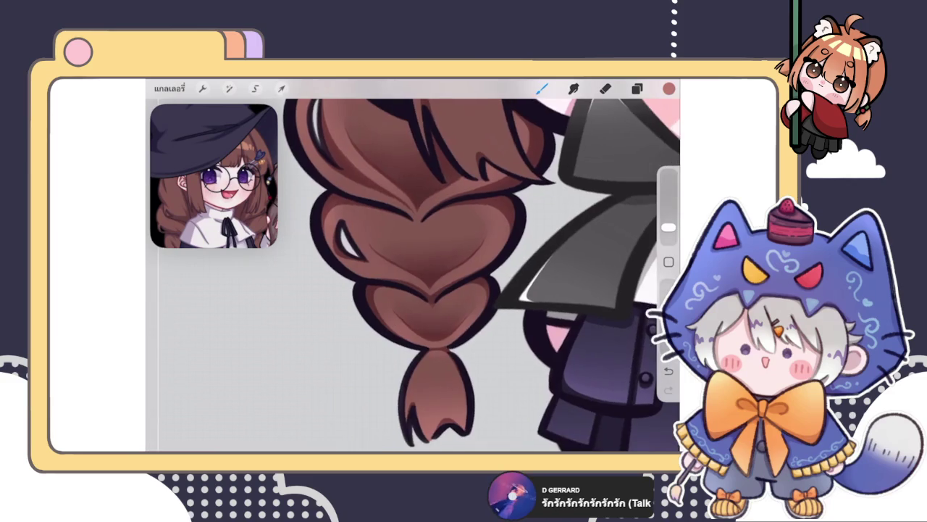
scroll(412, 275, up, 3)
drag(668, 227, 669, 230)
mouse_move(364, 311)
mouse_down()
mouse_move(348, 259)
mouse_move(365, 340)
mouse_up()
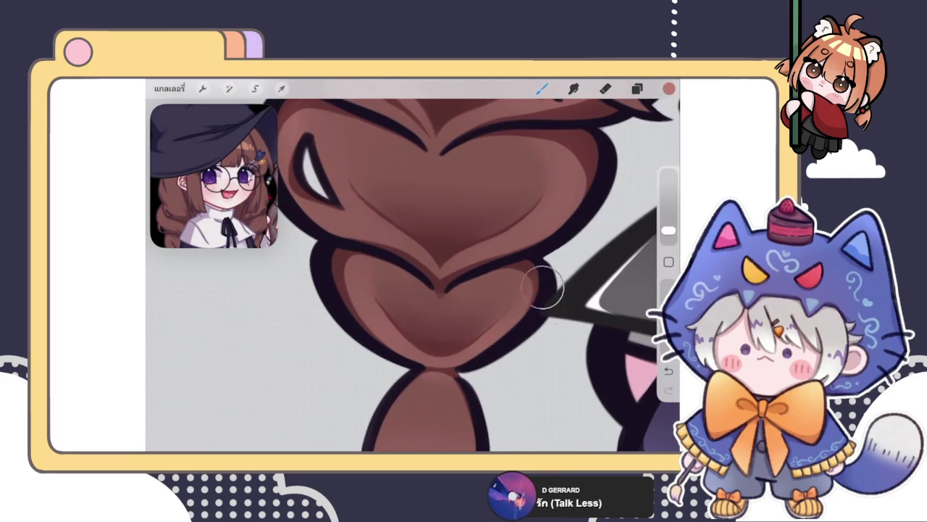
Switch to the eraser at 2% to tidy the braid's edges
click(606, 88)
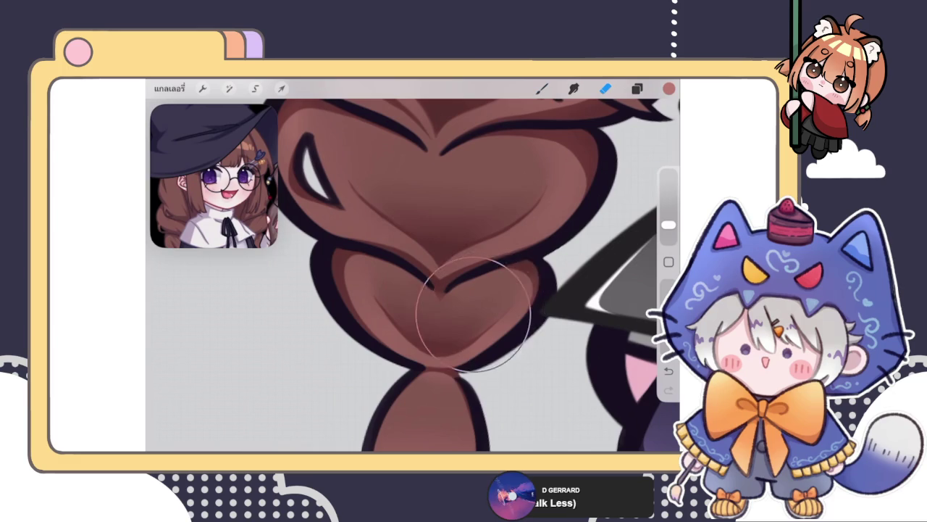
drag(668, 230, 669, 233)
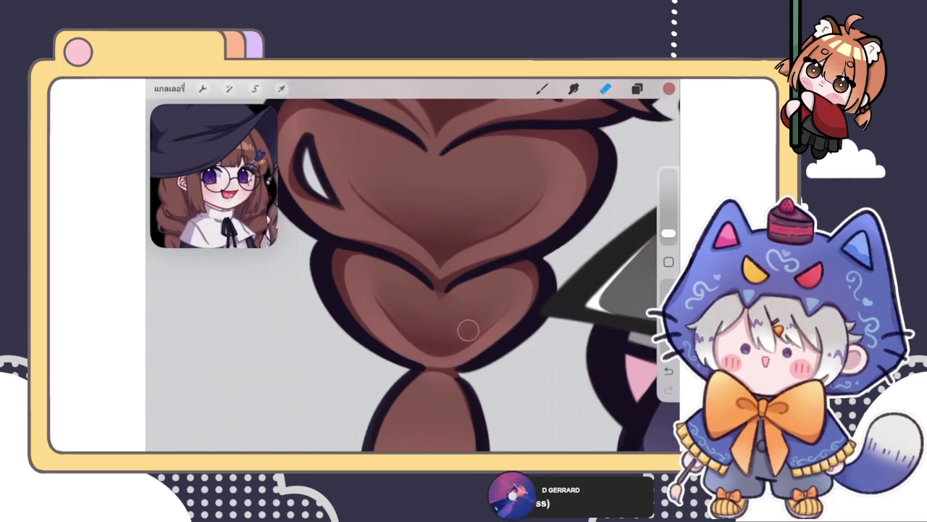
scroll(413, 275, down, 3)
scroll(413, 275, down, 3)
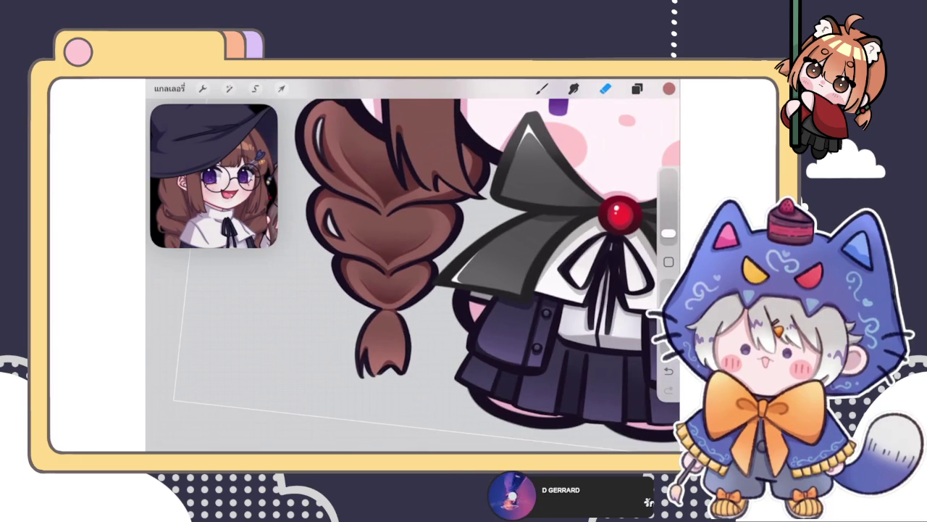
scroll(413, 275, down, 5)
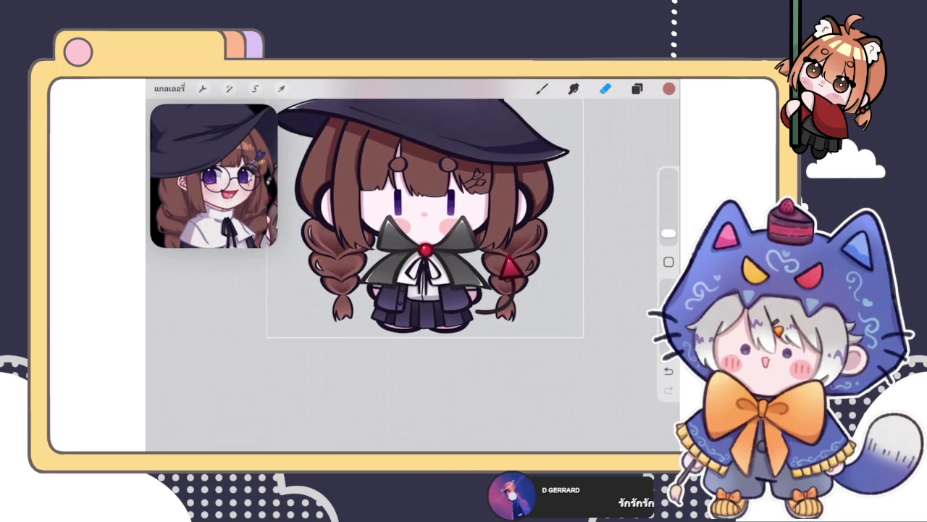
Zoom in on the right braid and add a light highlight stroke
scroll(427, 239, up, 2)
click(542, 88)
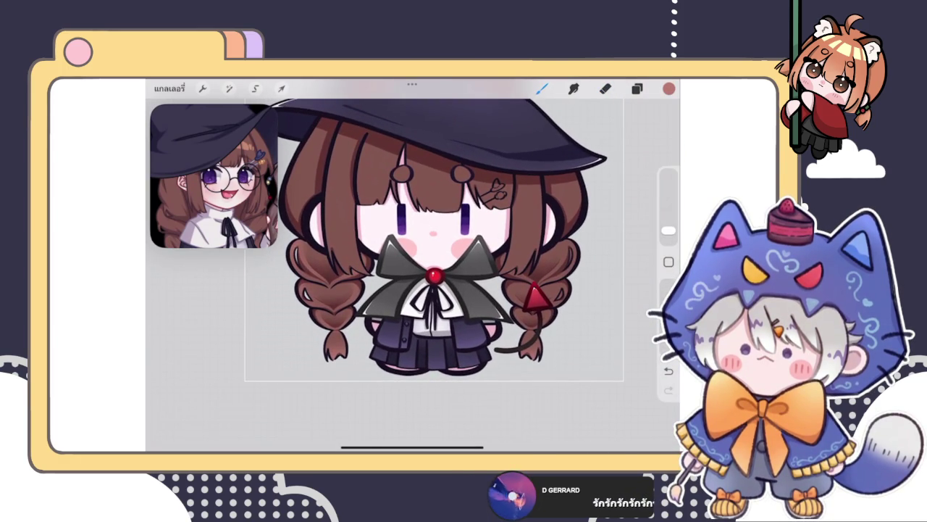
scroll(427, 232, down, 3)
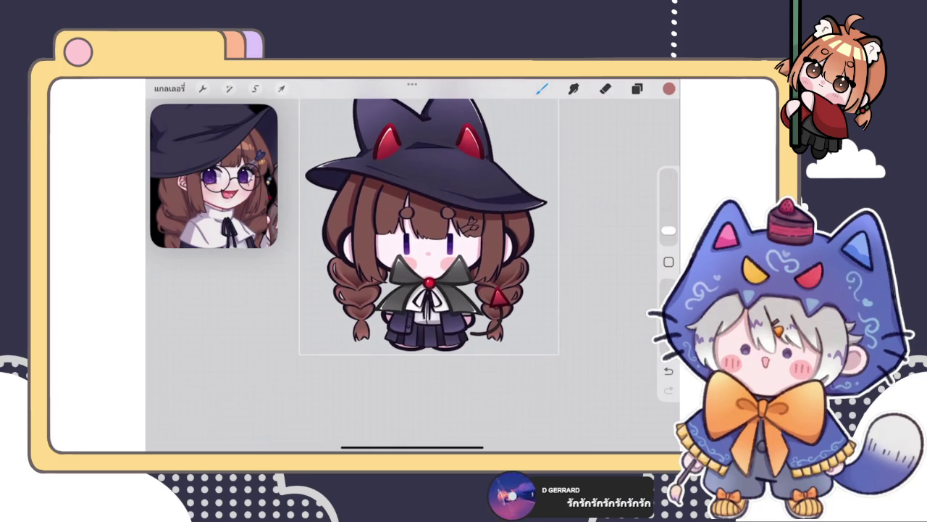
scroll(463, 304, up, 2)
scroll(463, 304, up, 2)
scroll(449, 326, up, 1)
scroll(434, 348, up, 1)
drag(440, 337, 490, 305)
Paint shading strokes down and along the braid's upper lobes, varying the brush size
scroll(413, 275, down, 3)
scroll(413, 276, down, 2)
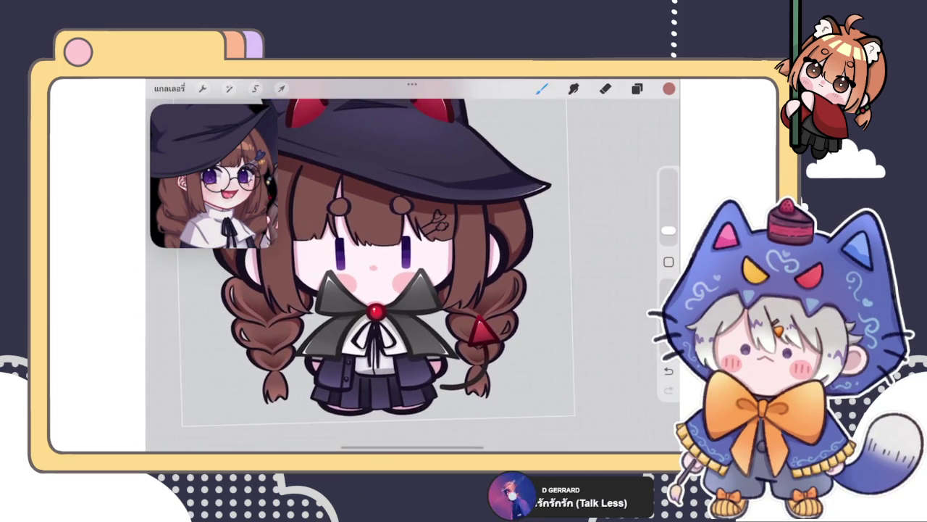
scroll(471, 319, up, 3)
scroll(471, 319, up, 2)
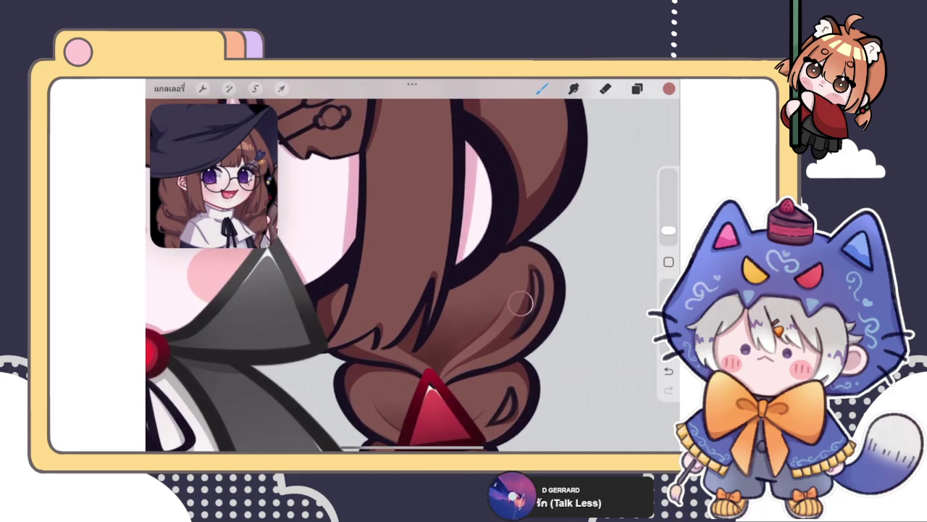
drag(669, 230, 668, 225)
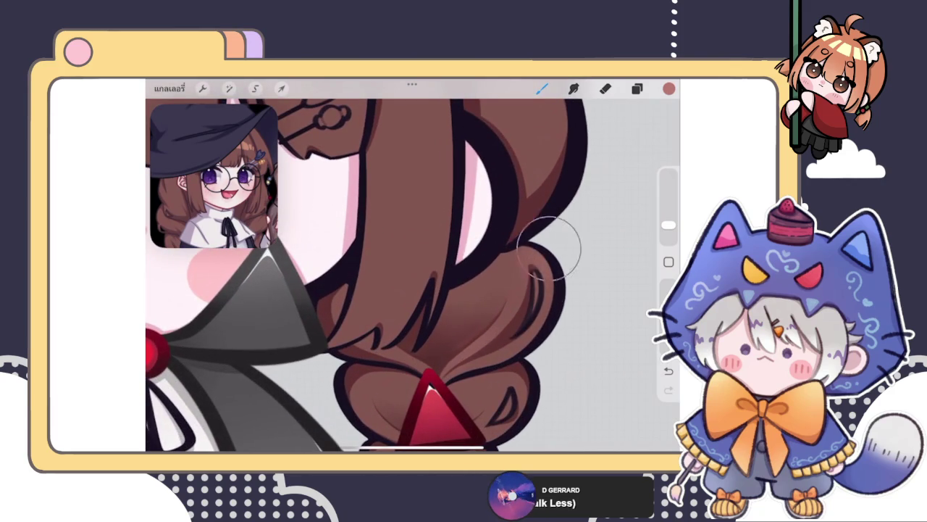
mouse_move(533, 246)
mouse_down()
mouse_move(561, 307)
mouse_move(534, 324)
mouse_up()
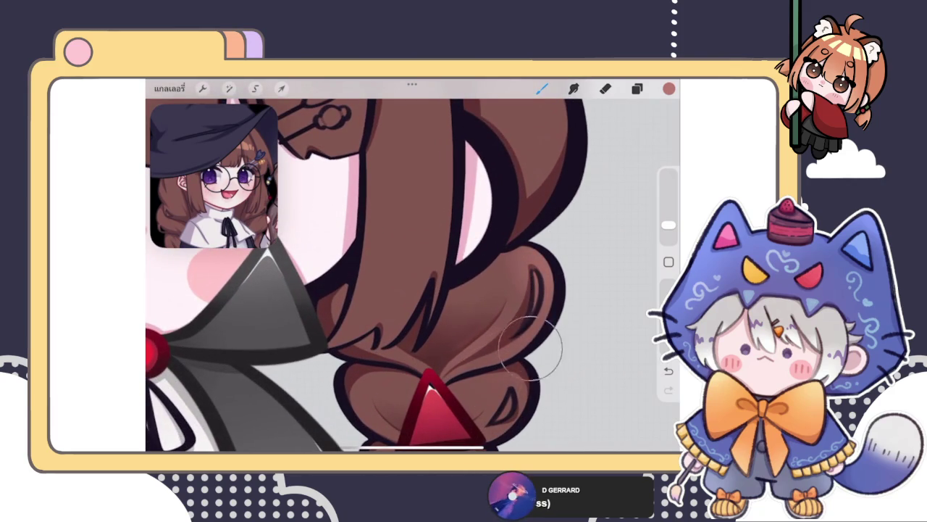
drag(668, 224, 668, 230)
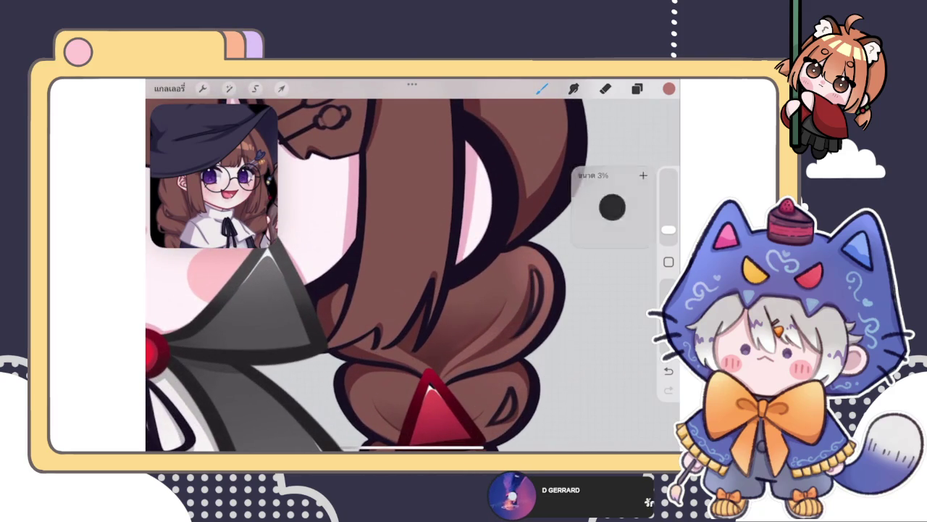
mouse_move(517, 239)
mouse_down()
mouse_move(499, 270)
mouse_move(534, 284)
mouse_move(452, 369)
mouse_move(506, 360)
mouse_move(555, 272)
mouse_up()
Erase the excess and smudge the braid's shading so it blends into the brown hair
click(606, 88)
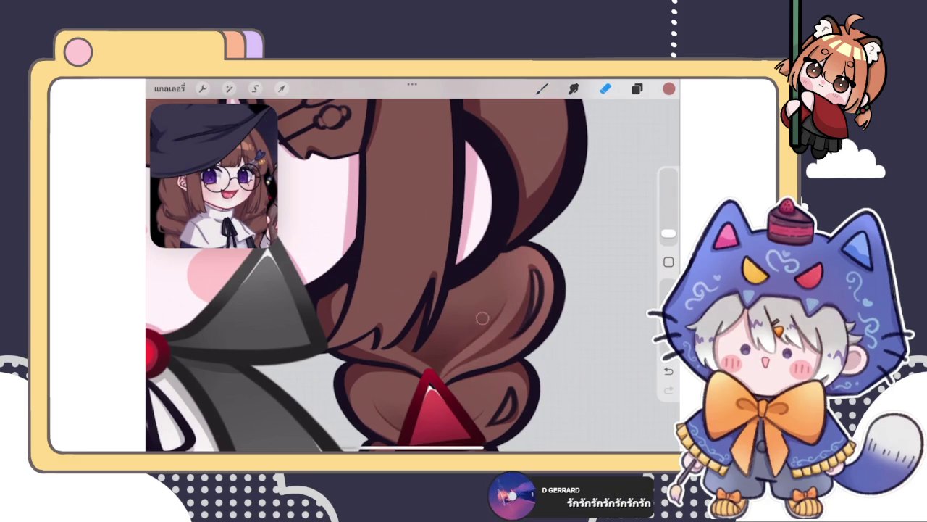
scroll(406, 290, down, 2)
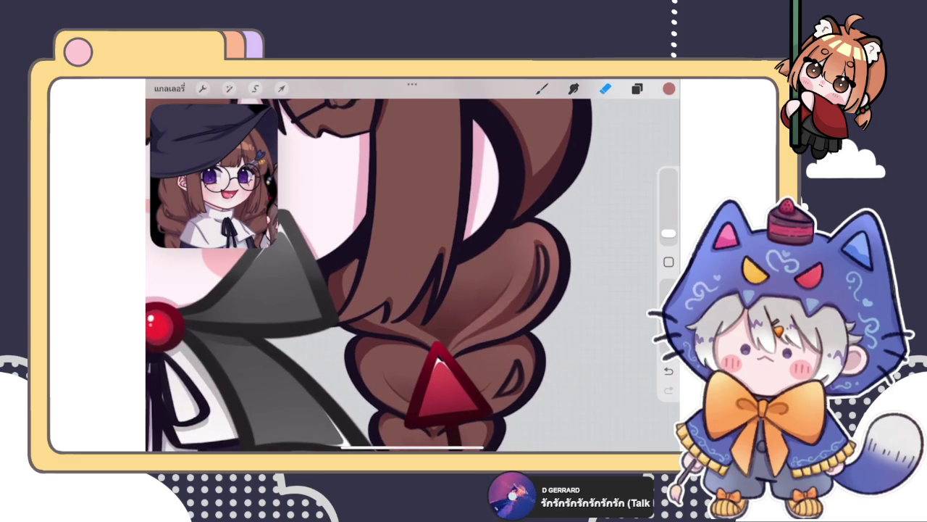
click(542, 88)
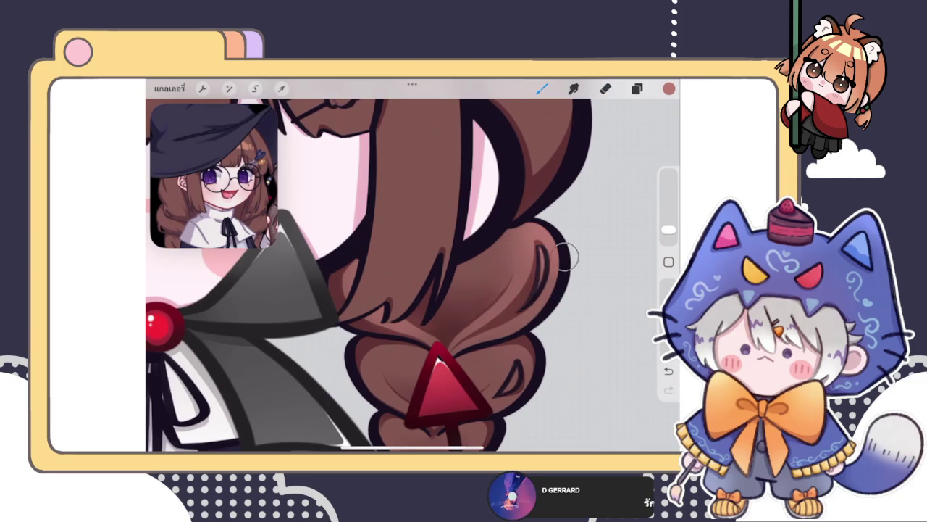
click(605, 88)
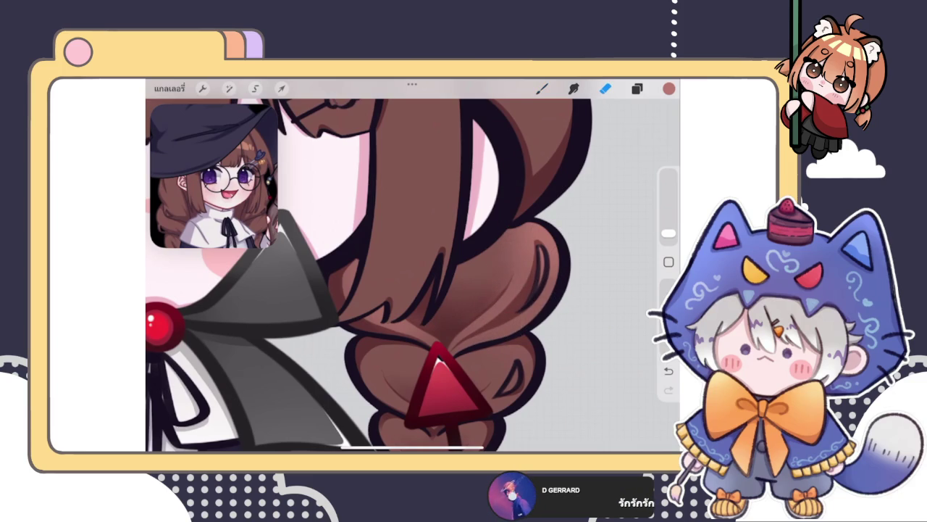
scroll(434, 290, up, 5)
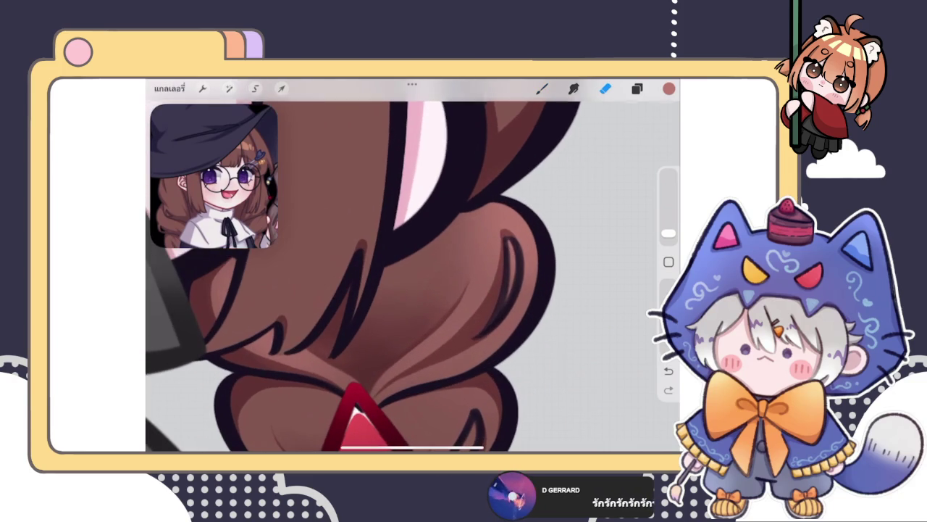
click(574, 89)
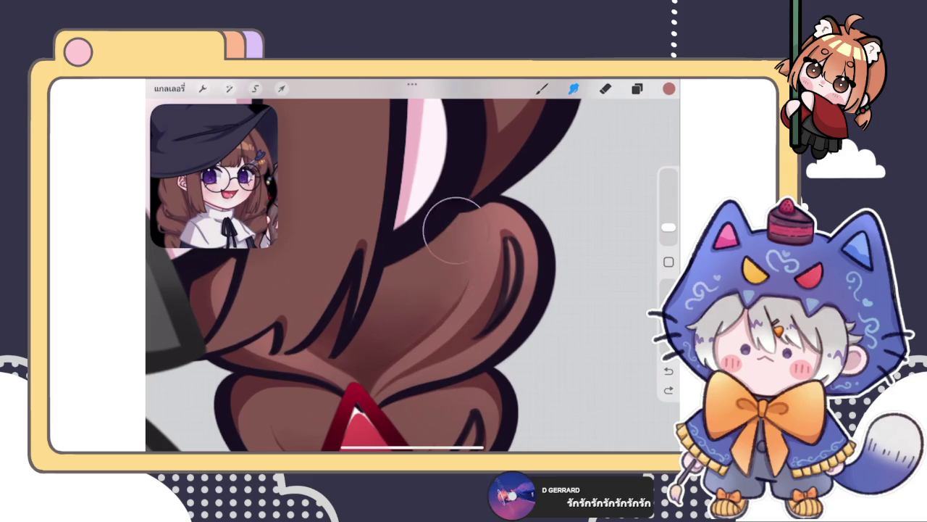
drag(445, 247, 452, 260)
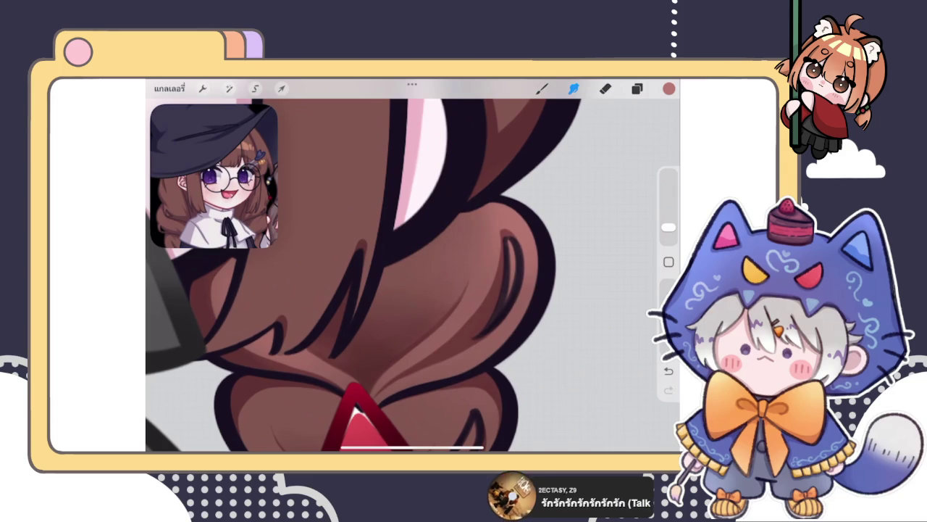
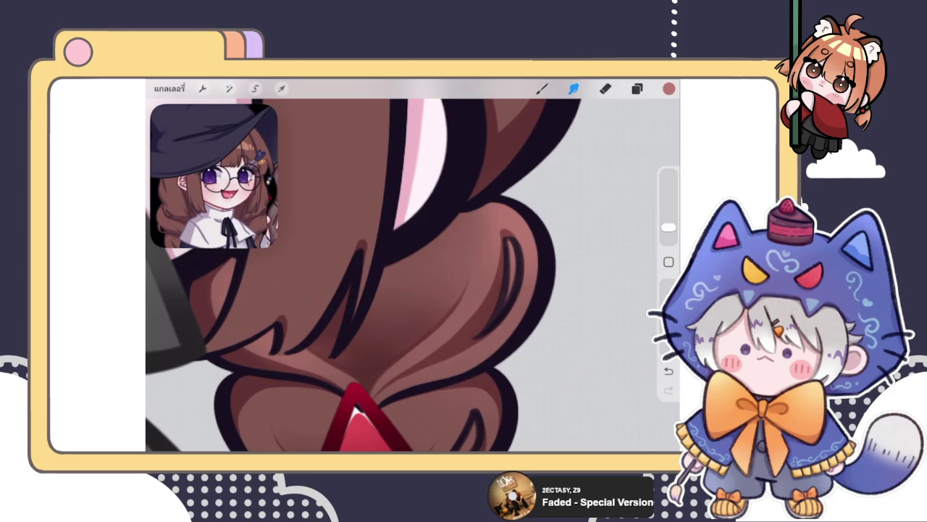
Zoom in on the braid and red bow, and make the brush slightly smaller
click(637, 88)
click(637, 89)
click(541, 88)
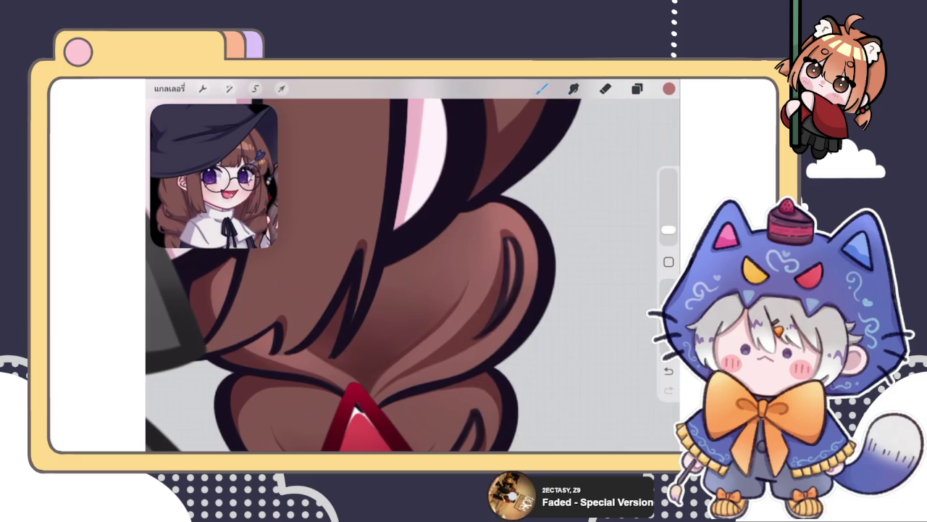
drag(355, 406, 395, 341)
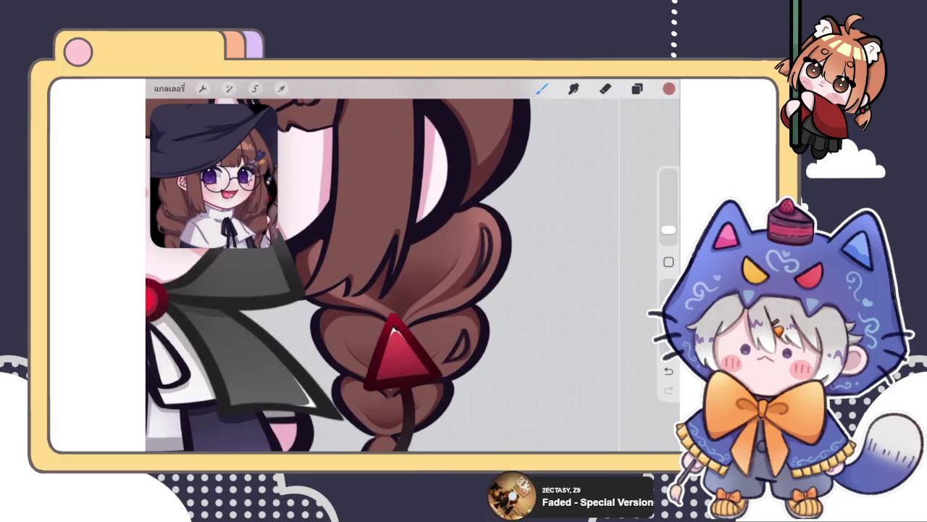
drag(492, 217, 528, 207)
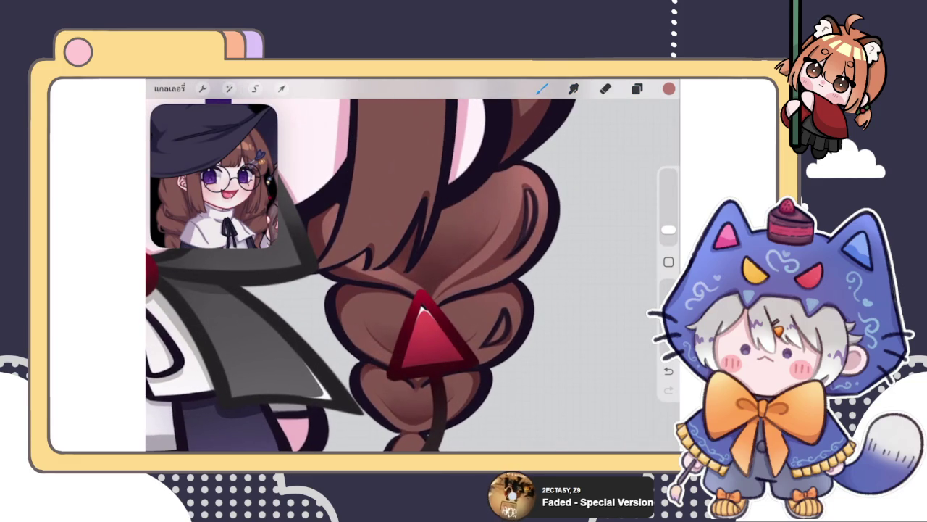
scroll(384, 362, up, 5)
drag(668, 229, 668, 231)
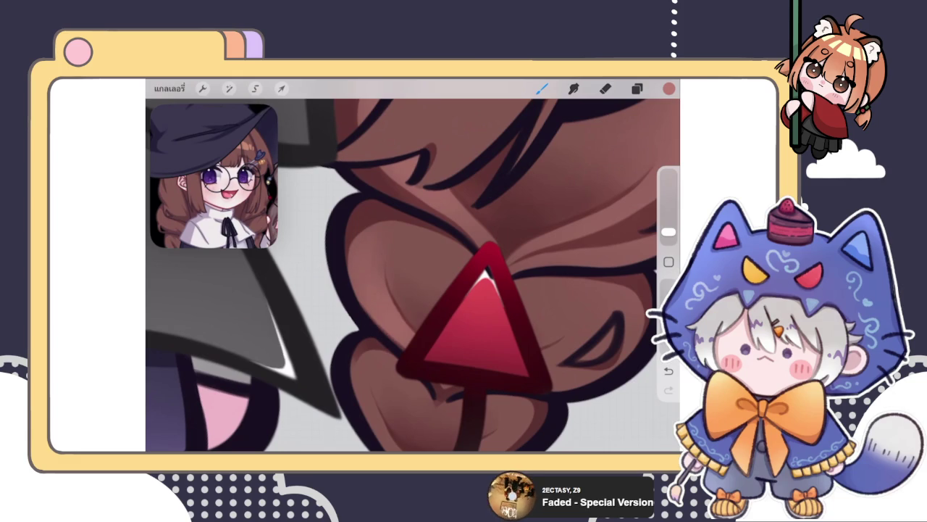
Touch up the bow area with the eraser, then return to the brush
click(606, 88)
scroll(413, 275, down, 5)
key(b)
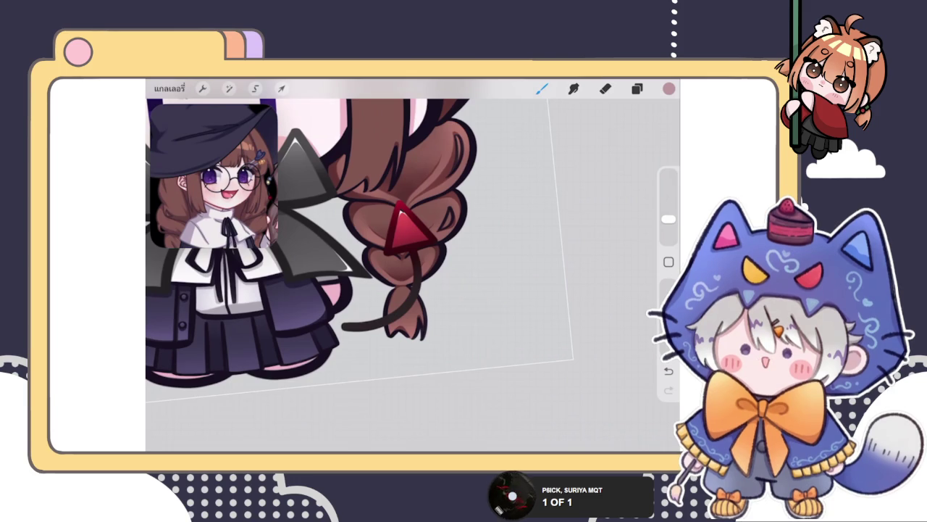
click(638, 88)
click(638, 88)
scroll(413, 276, up, 5)
click(542, 89)
click(542, 88)
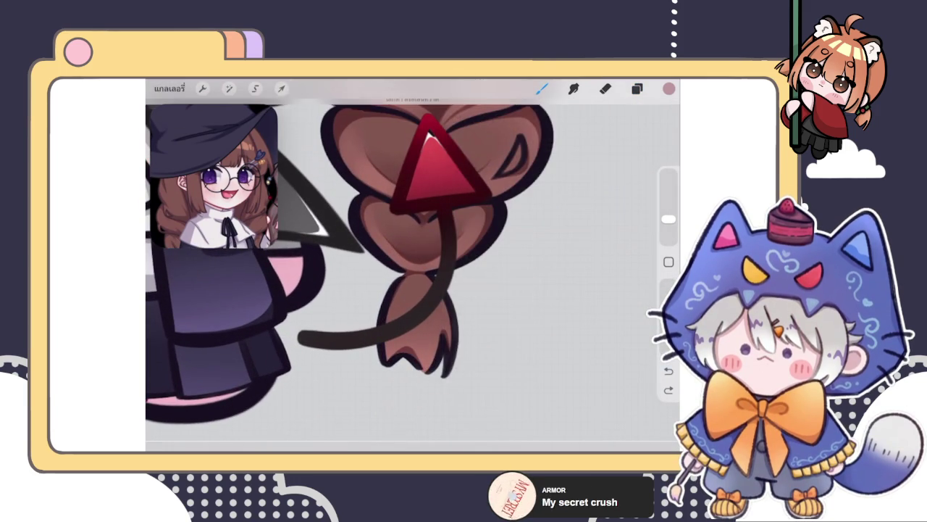
Select a lower layer, reuse a recent colour from history, and choose a different brush
click(638, 89)
click(558, 315)
click(668, 89)
click(509, 329)
click(669, 89)
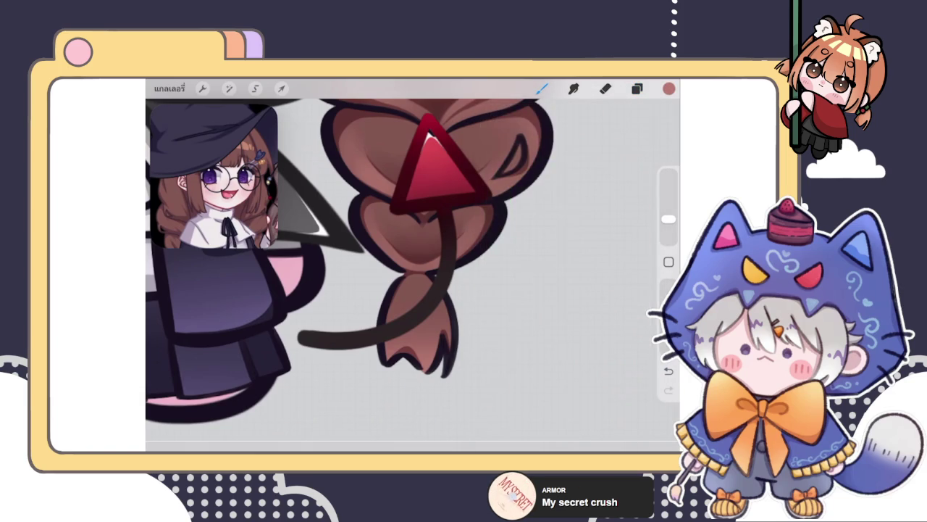
click(542, 89)
click(580, 191)
click(542, 88)
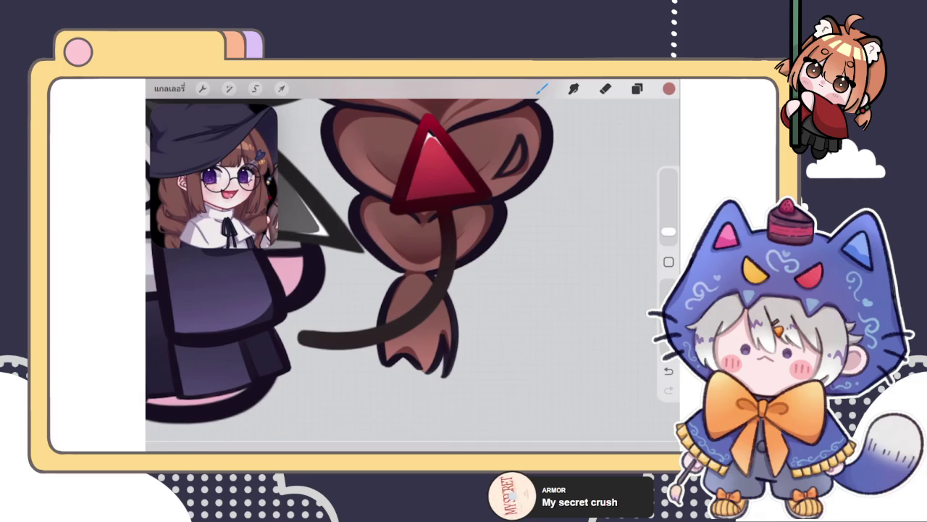
Zoom around the bow to check the dark curling ribbon tail
scroll(362, 239, down, 2)
scroll(348, 232, down, 2)
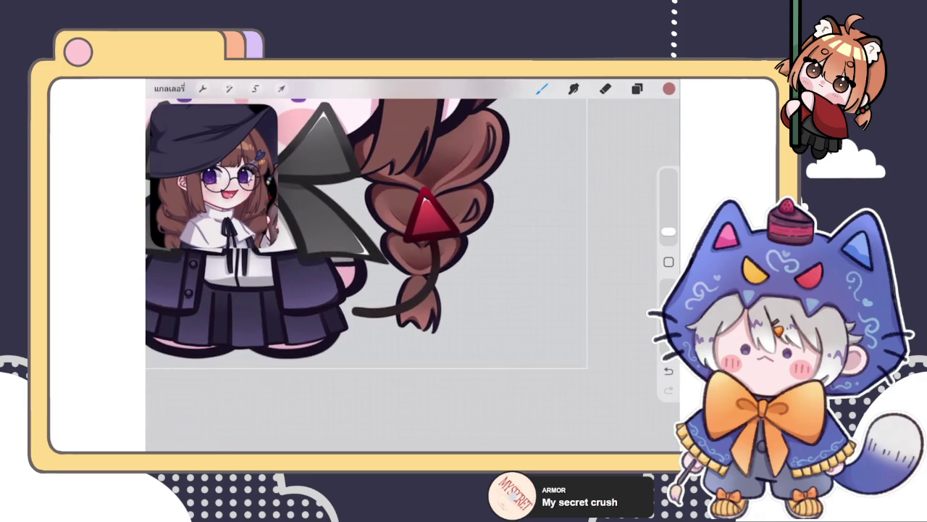
scroll(340, 225, down, 2)
scroll(377, 247, up, 1)
scroll(376, 253, up, 3)
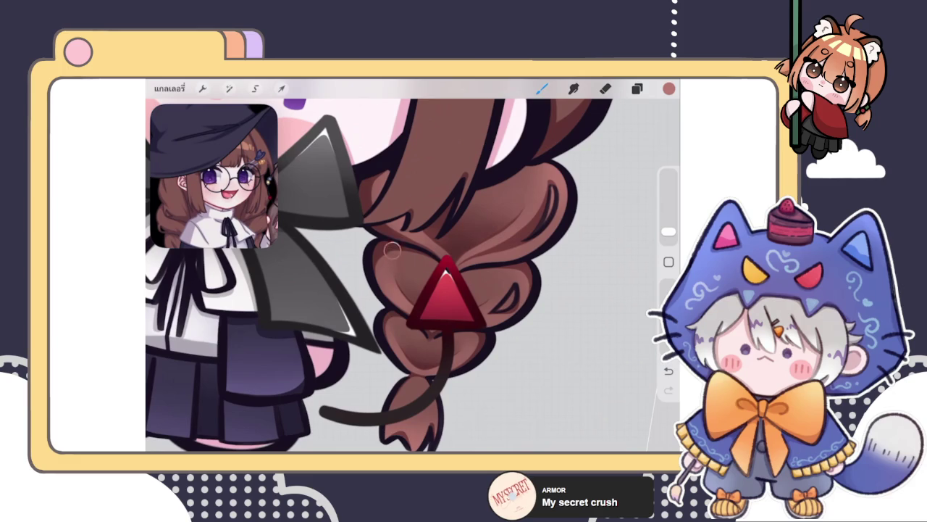
scroll(405, 275, down, 3)
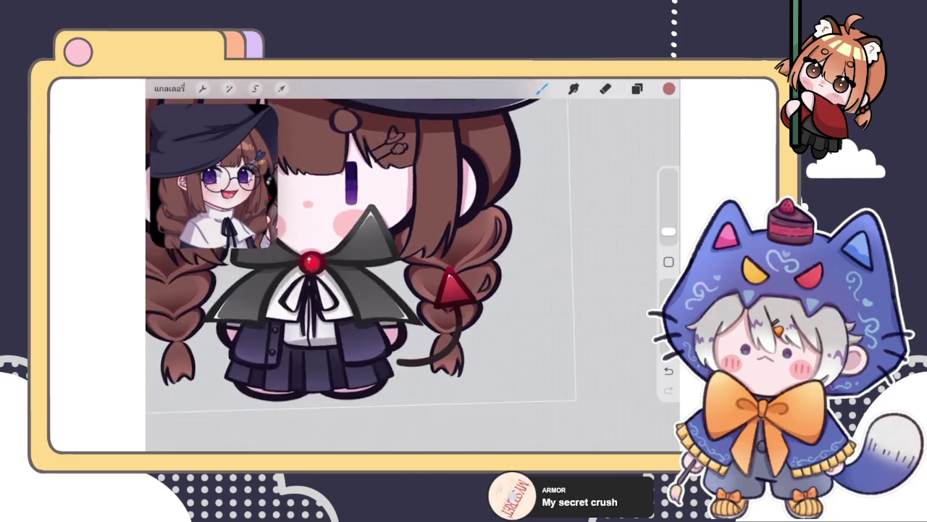
scroll(391, 290, up, 3)
click(637, 88)
Switch to the Eraser and set its size to 1%
click(523, 316)
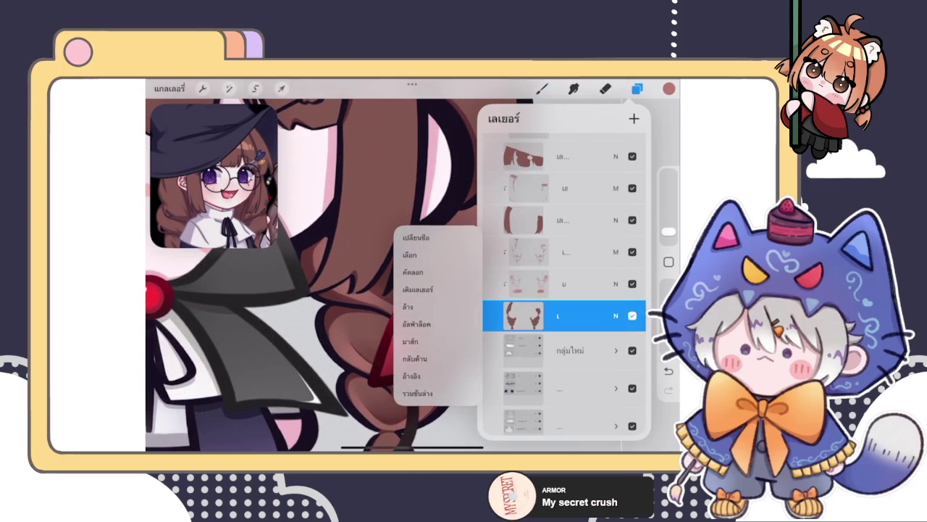
click(523, 315)
click(605, 88)
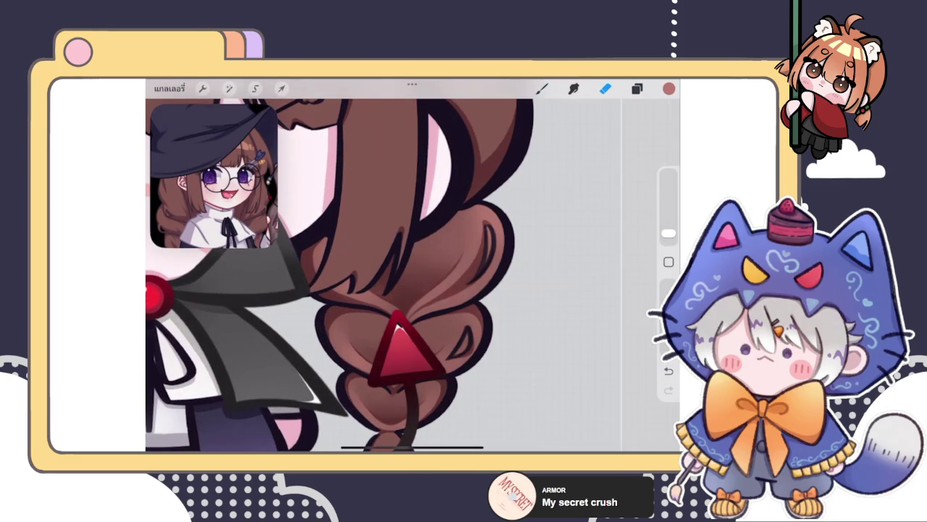
scroll(406, 276, up, 3)
scroll(406, 276, up, 2)
click(668, 235)
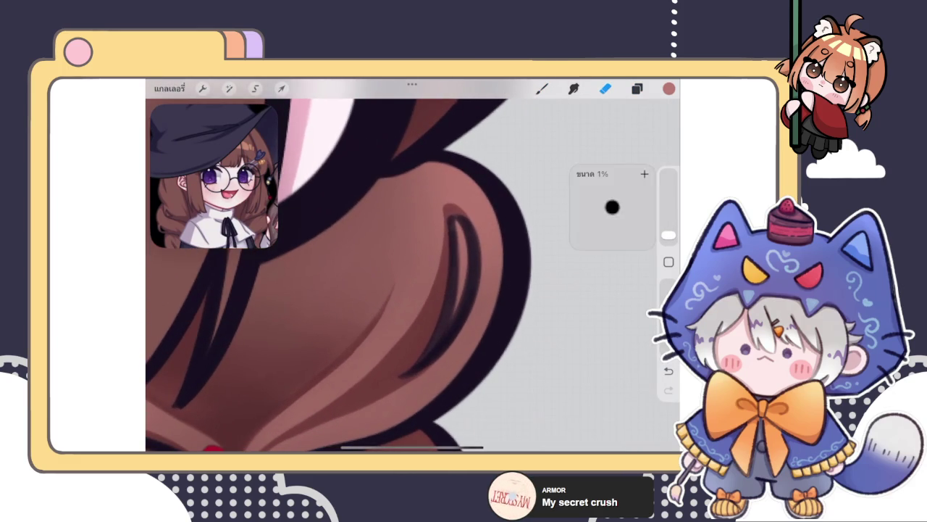
Erase a thin gap in the braid line and repaint a light highlight strand along it
drag(462, 259, 457, 226)
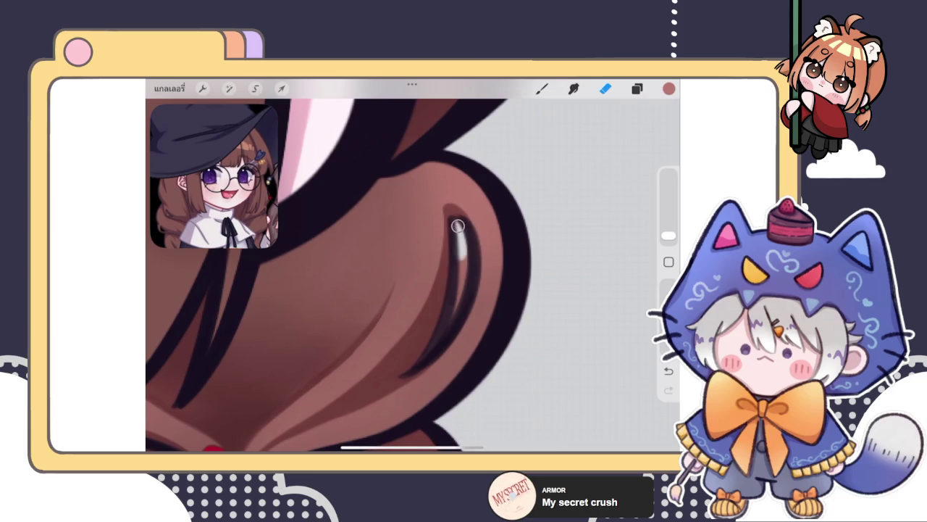
mouse_move(459, 228)
mouse_down()
mouse_move(464, 290)
mouse_move(449, 325)
mouse_up()
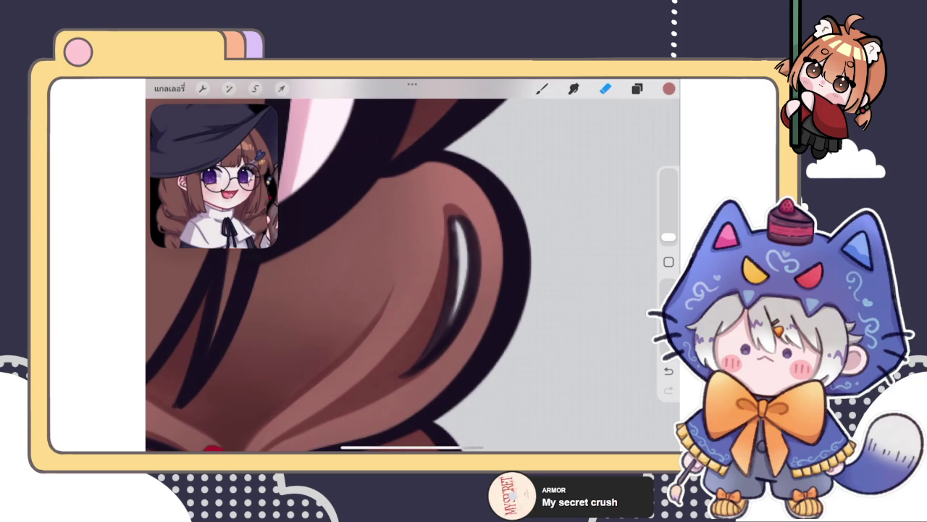
key(ctrl+z)
mouse_move(462, 230)
mouse_down()
mouse_move(453, 316)
mouse_move(460, 231)
mouse_up()
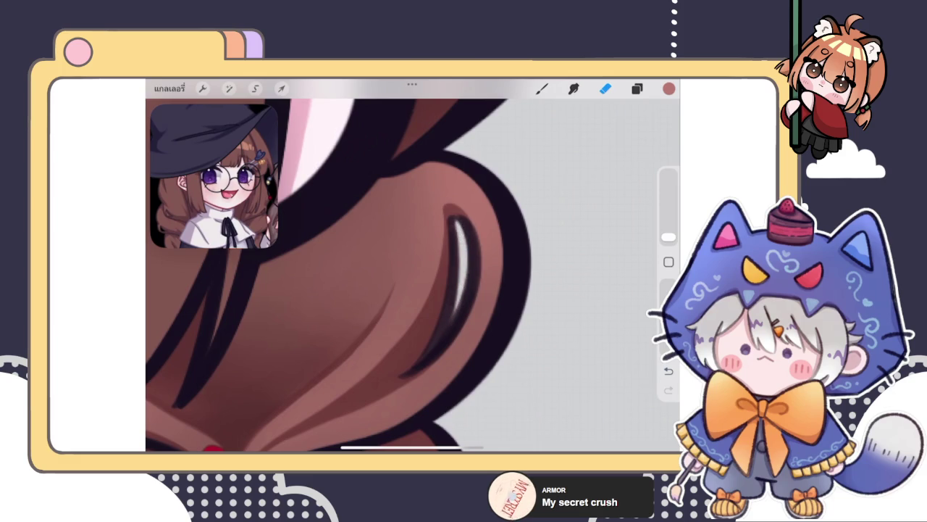
Brighten the white highlight in the braid loop, undoing and redoing to keep it
scroll(413, 275, down, 5)
scroll(434, 290, up, 5)
mouse_move(451, 304)
mouse_down()
mouse_move(475, 292)
mouse_move(484, 249)
mouse_up()
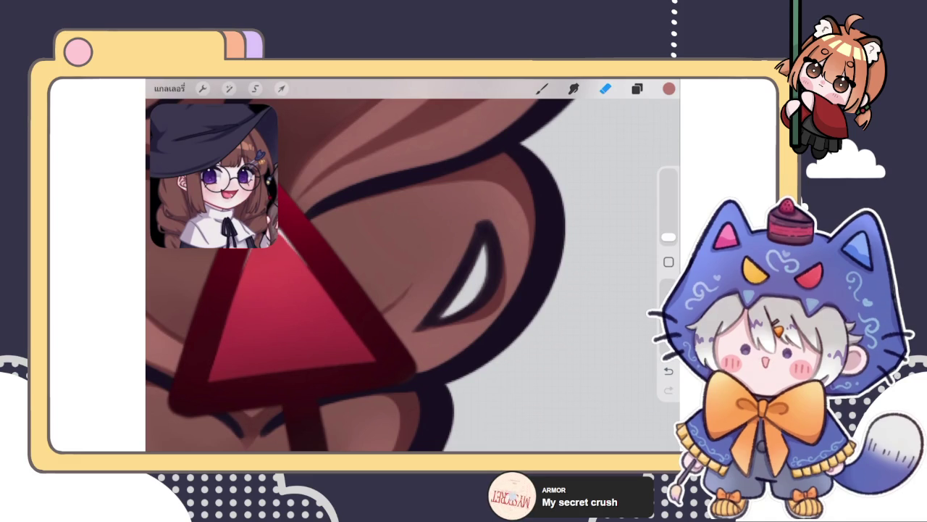
key(ctrl+z)
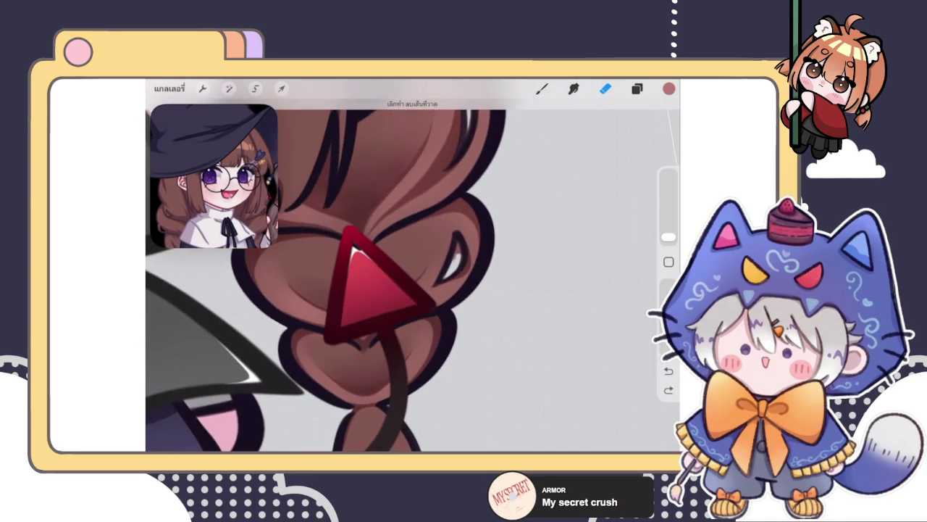
key(ctrl+shift+z)
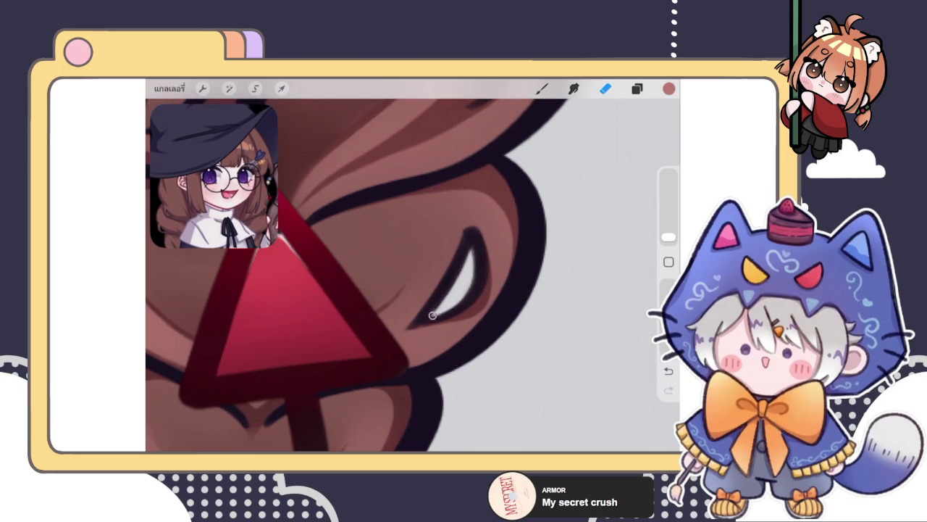
scroll(405, 275, down, 1)
scroll(406, 275, down, 3)
scroll(406, 275, down, 3)
scroll(405, 276, down, 2)
scroll(405, 276, down, 1)
scroll(405, 232, up, 3)
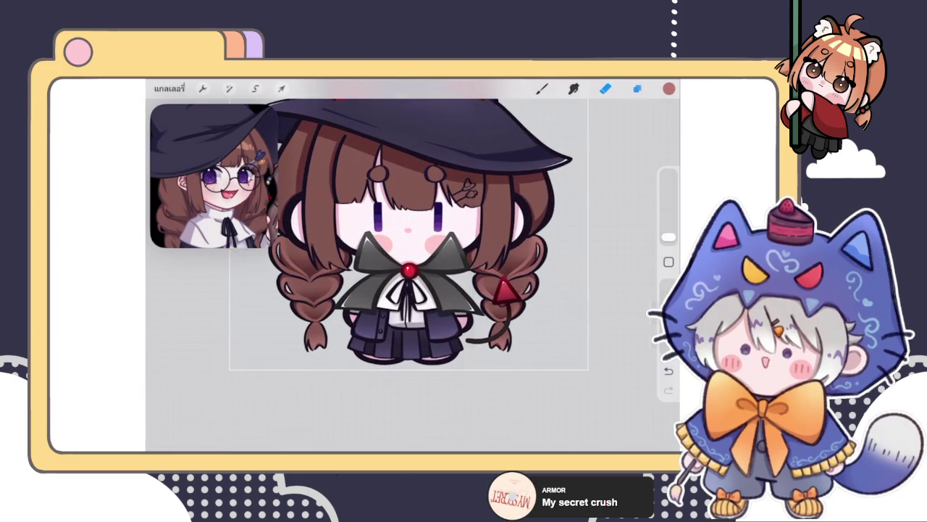
Select the layer เลเยอร์ 77 in the Layers panel
click(637, 88)
scroll(564, 290, up, 3)
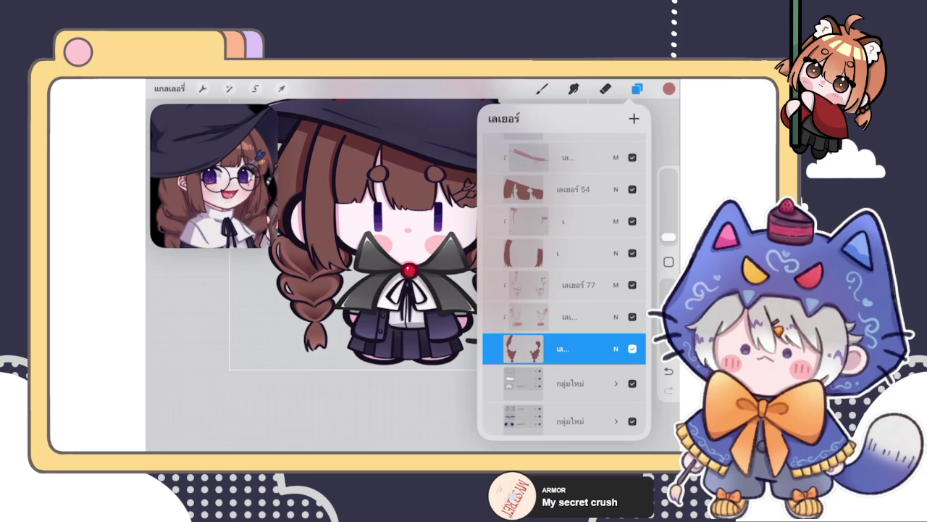
click(564, 285)
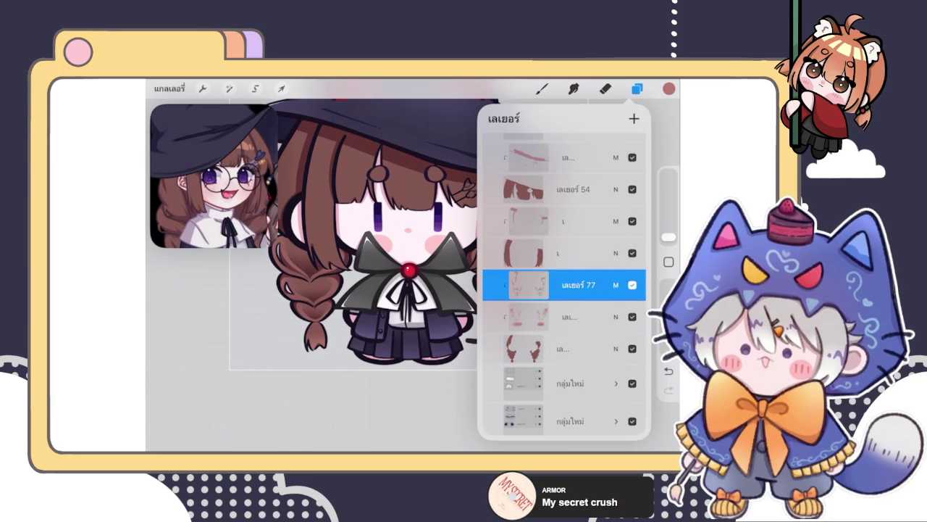
click(636, 88)
click(542, 88)
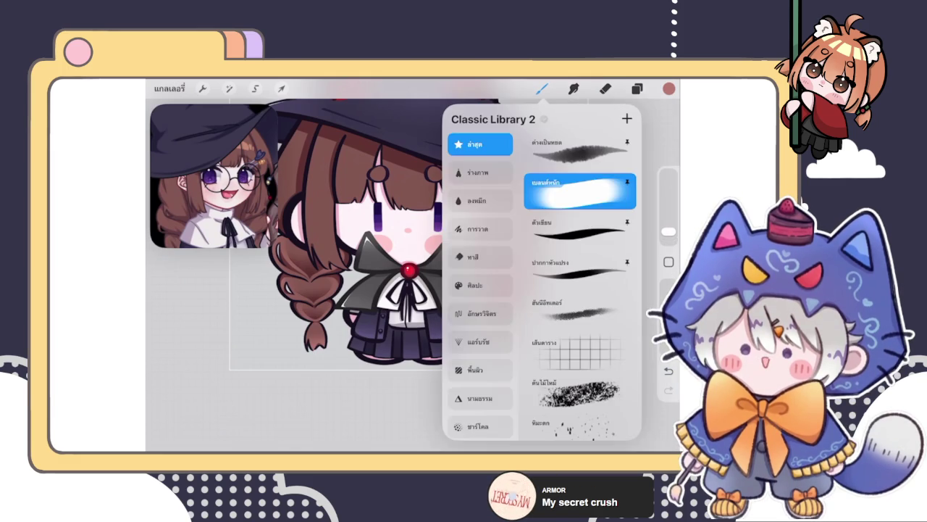
click(542, 88)
click(637, 89)
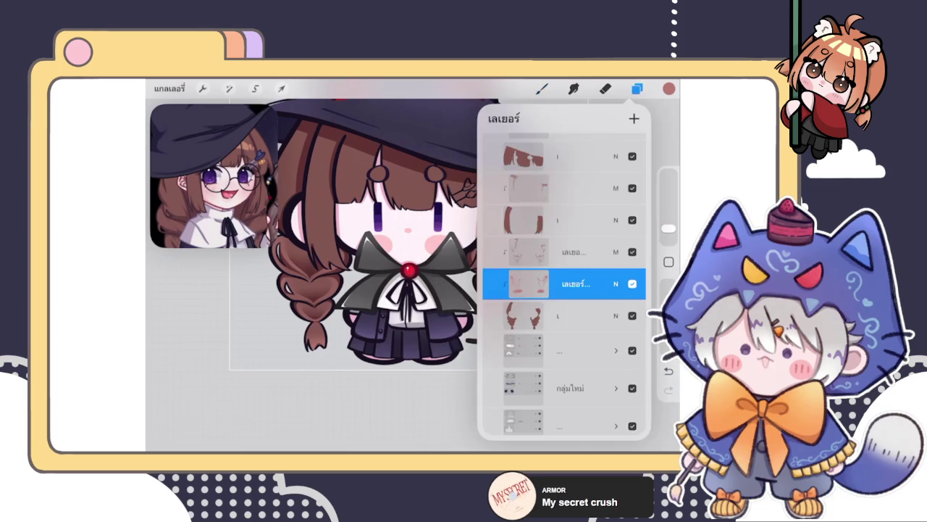
click(636, 89)
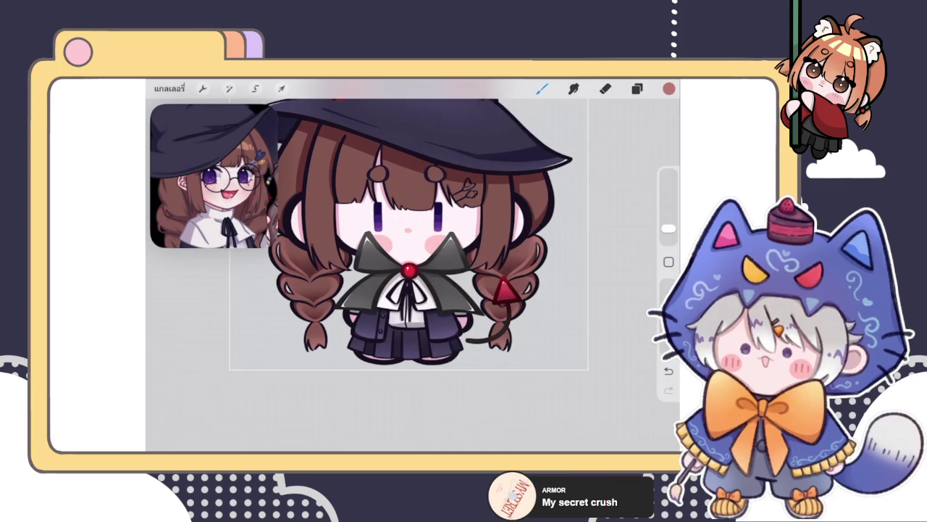
click(637, 88)
click(636, 89)
Enlarge the brush slightly and paint dark shading under the hat brim over the hair
scroll(435, 218, up, 3)
scroll(435, 218, up, 3)
click(668, 229)
drag(667, 229, 668, 221)
drag(429, 150, 406, 195)
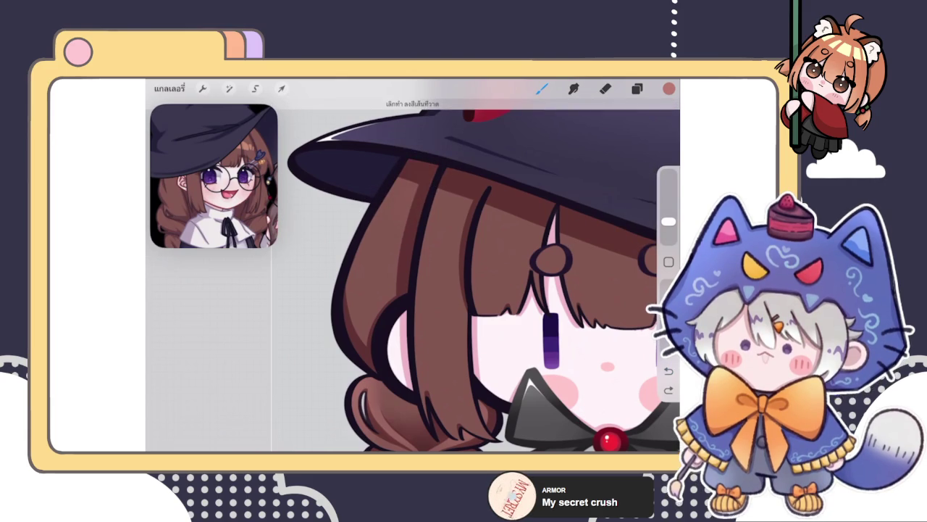
Move the selected layer lower in the stack, keeping its opacity at full
click(637, 89)
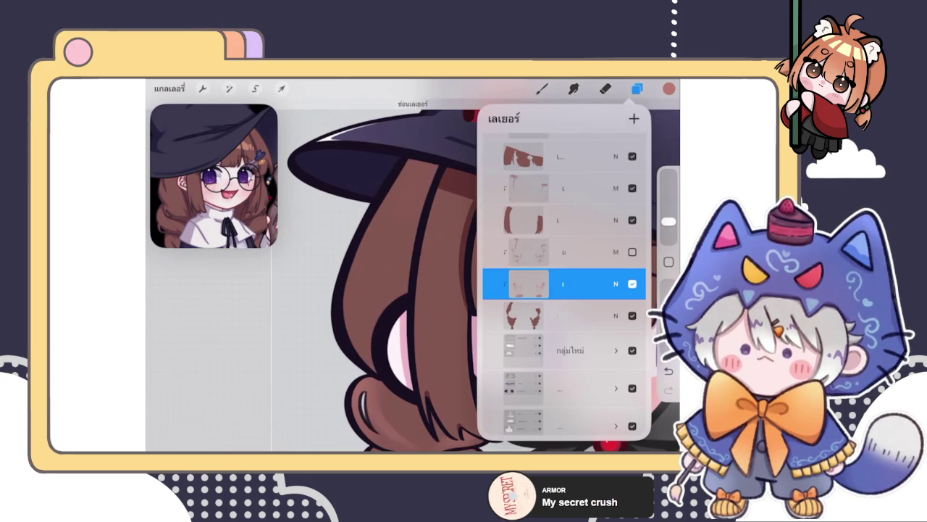
drag(528, 283, 529, 354)
click(616, 354)
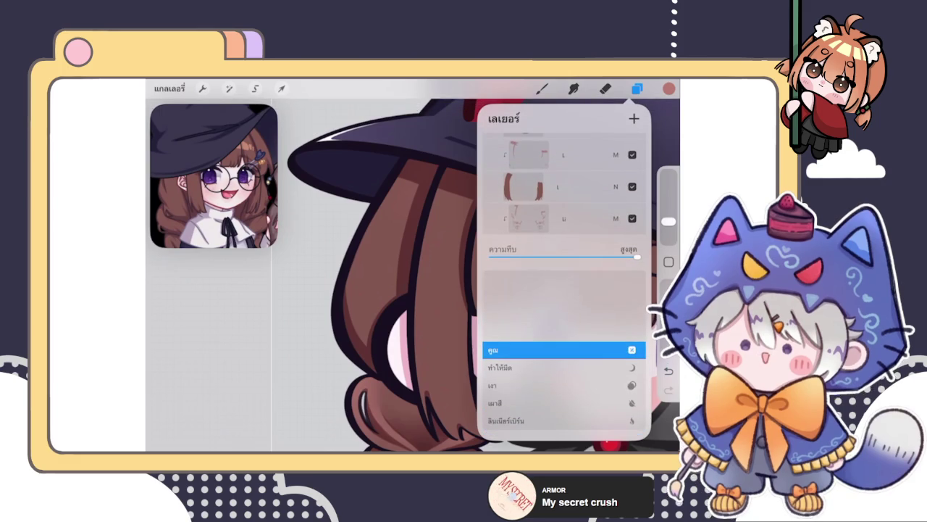
mouse_move(637, 256)
mouse_down()
mouse_move(549, 257)
mouse_move(637, 257)
mouse_up()
click(615, 404)
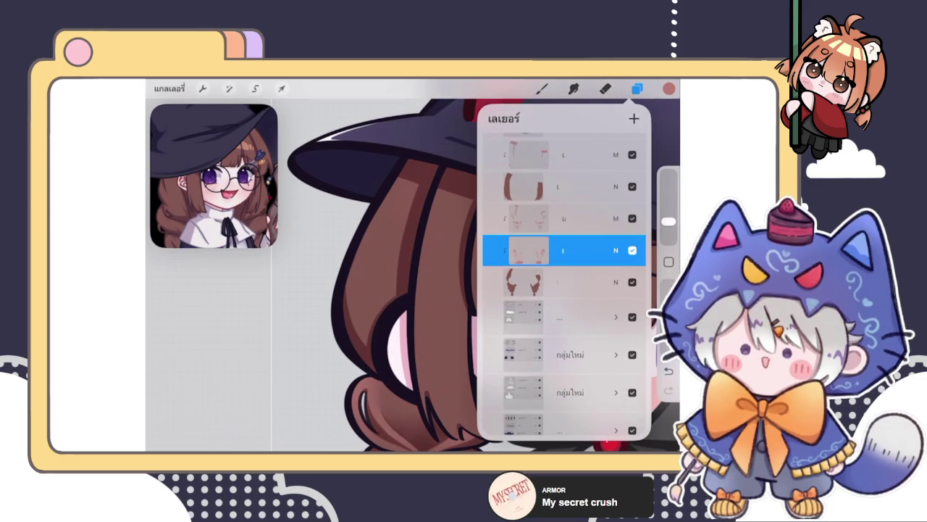
click(413, 155)
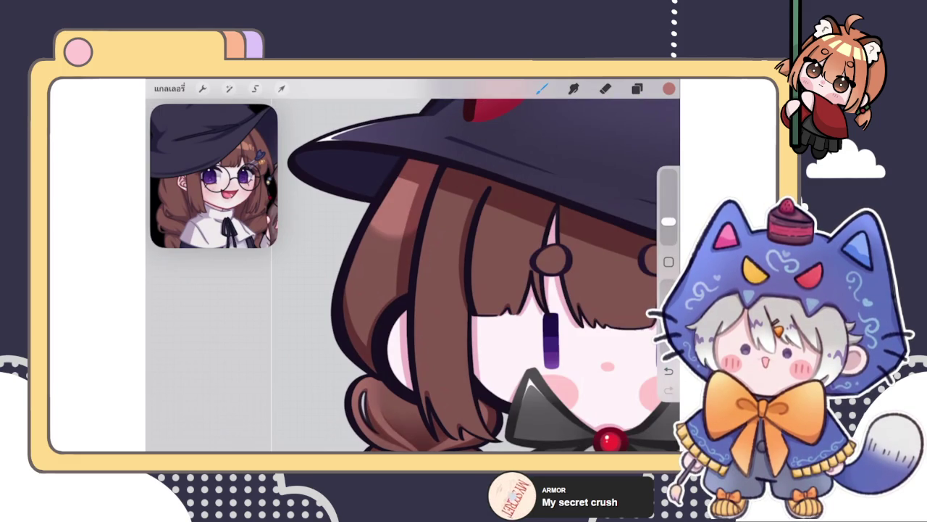
Undo the last stroke and smudge a soft highlight down the left hair edge
key(ctrl+z)
click(636, 89)
click(637, 88)
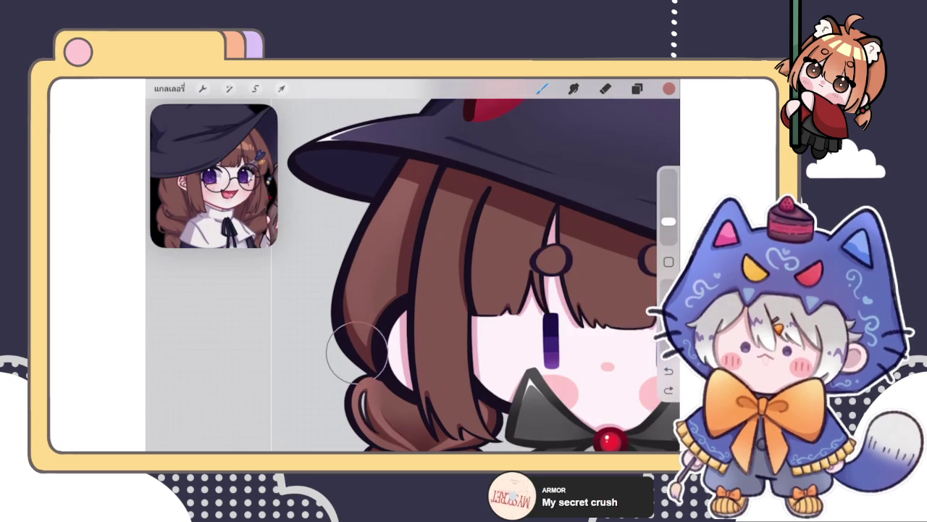
drag(343, 286, 337, 322)
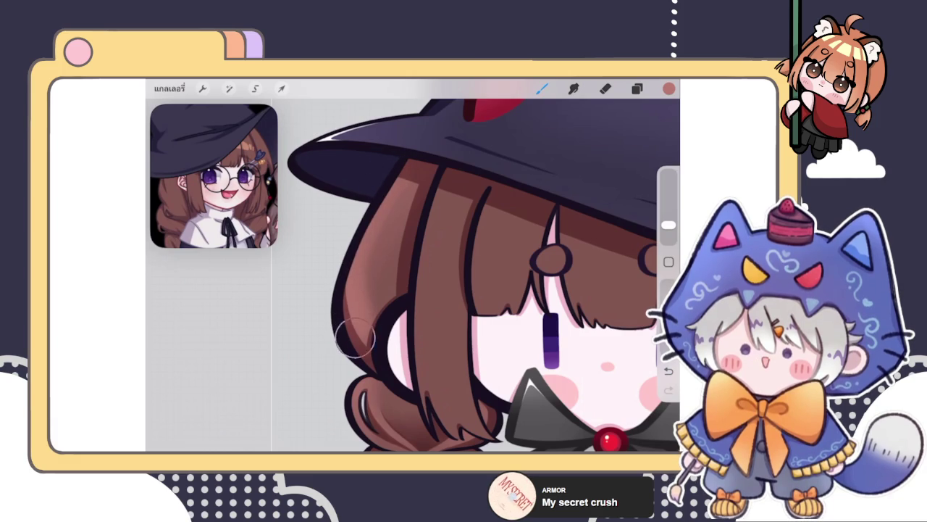
drag(335, 295, 363, 350)
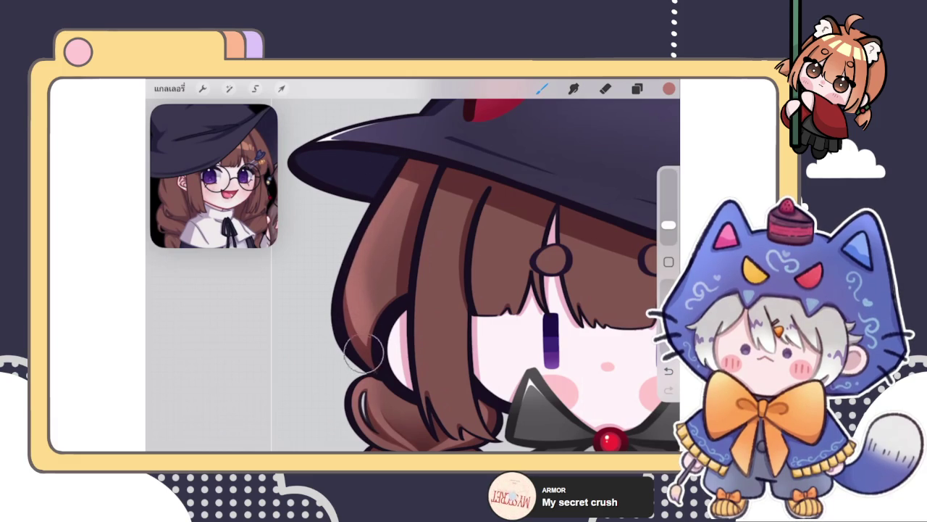
drag(668, 227, 668, 223)
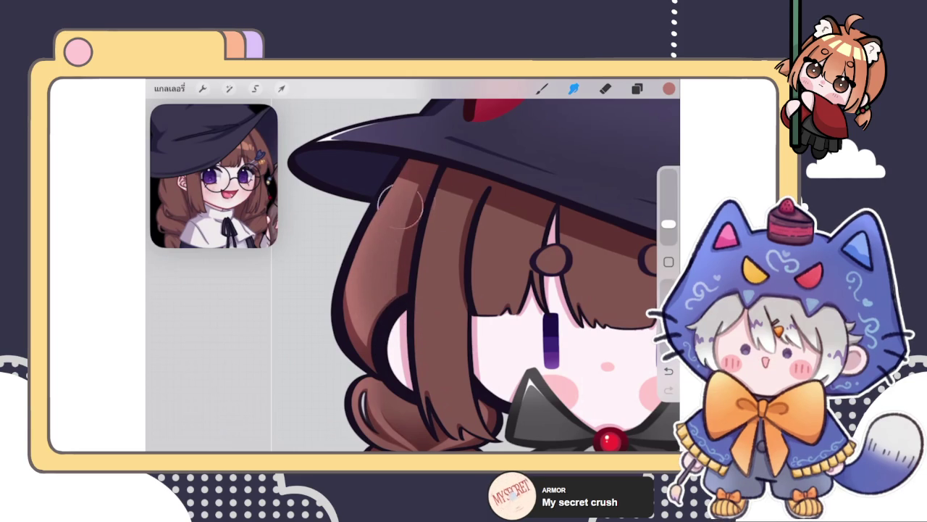
Briefly enlarge the eraser, then return to Smudge and back to the Brush
key(e)
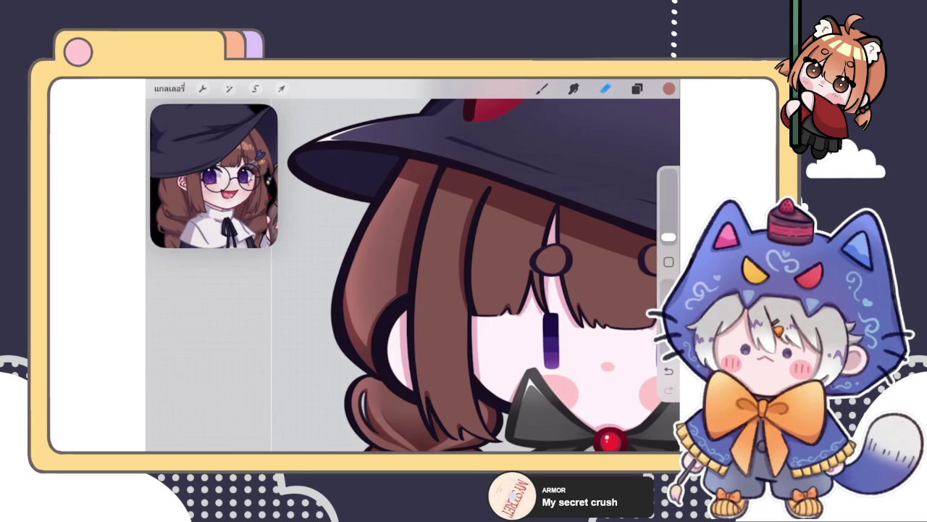
drag(668, 237, 668, 222)
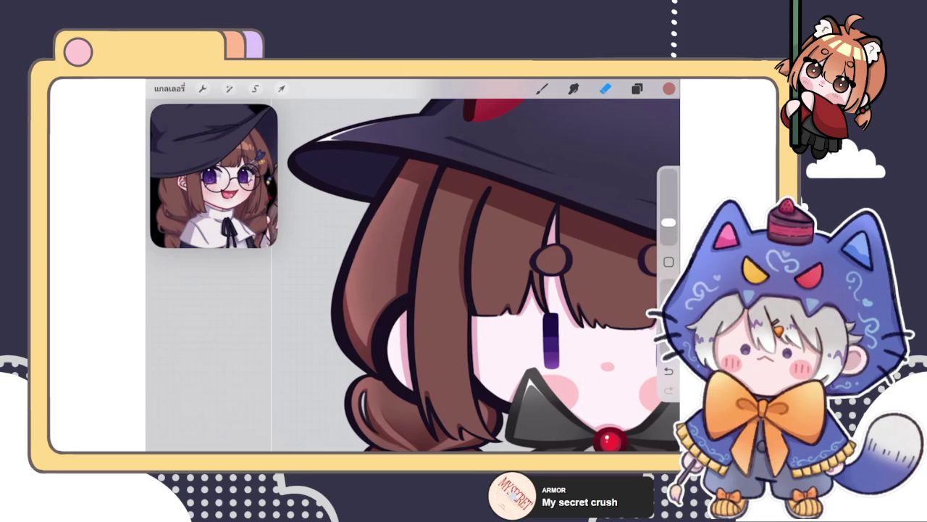
key(s)
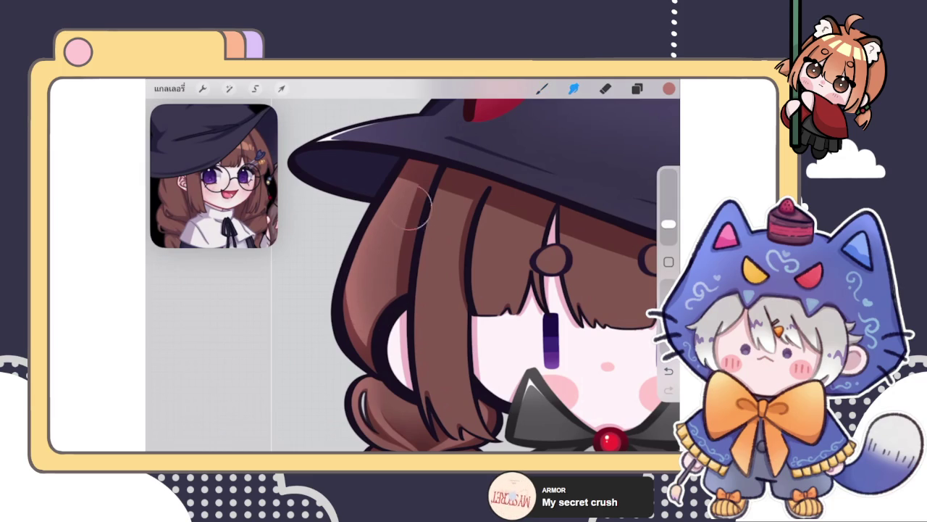
scroll(356, 300, down, 5)
scroll(441, 263, up, 3)
scroll(441, 263, up, 2)
key(b)
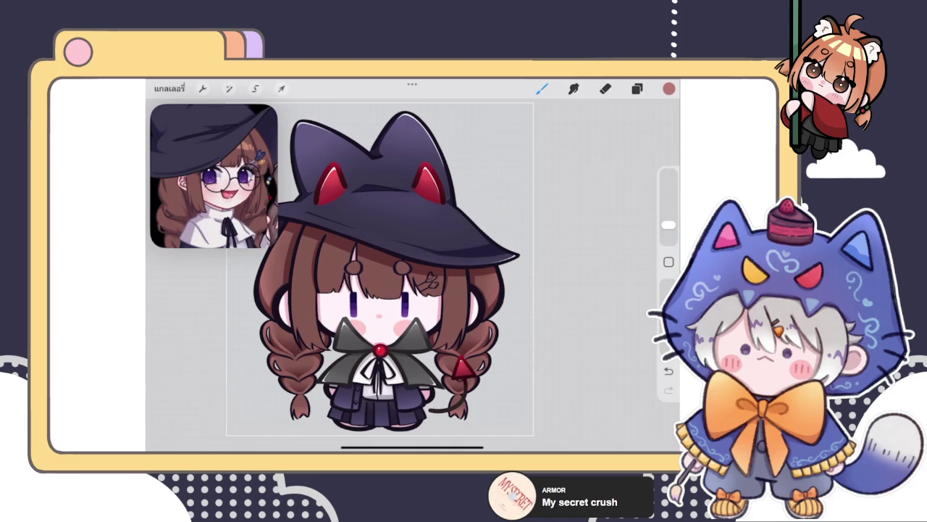
Group the two hair layers and expand the new group
scroll(412, 268, down, 2)
scroll(412, 251, down, 3)
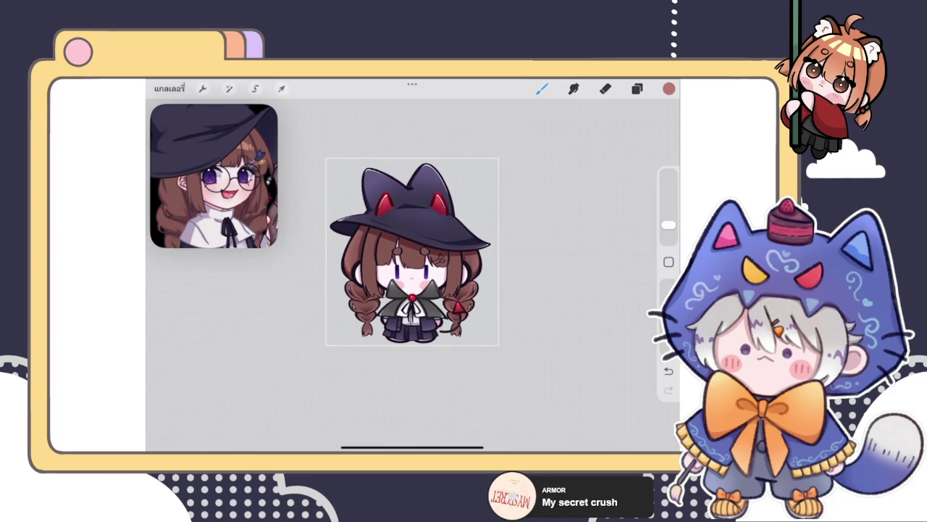
scroll(419, 240, up, 3)
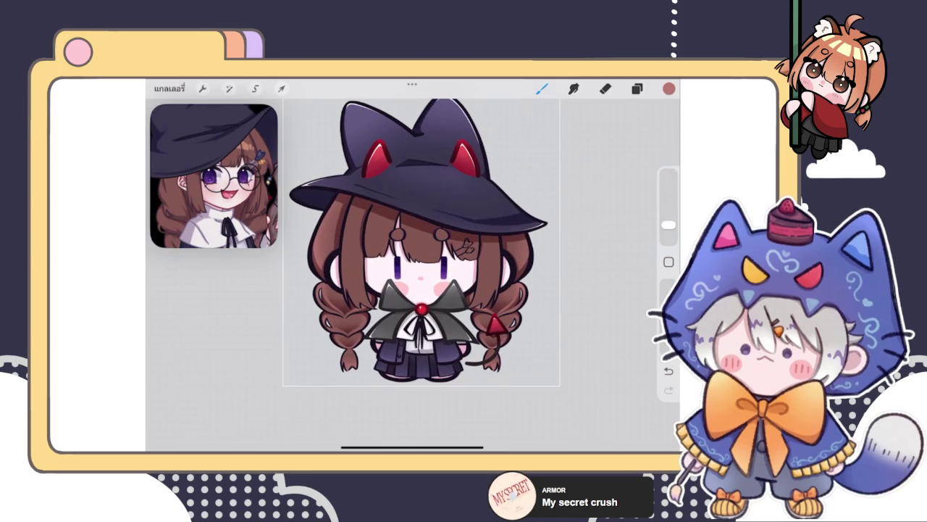
click(636, 89)
drag(521, 283, 572, 284)
click(634, 118)
click(616, 255)
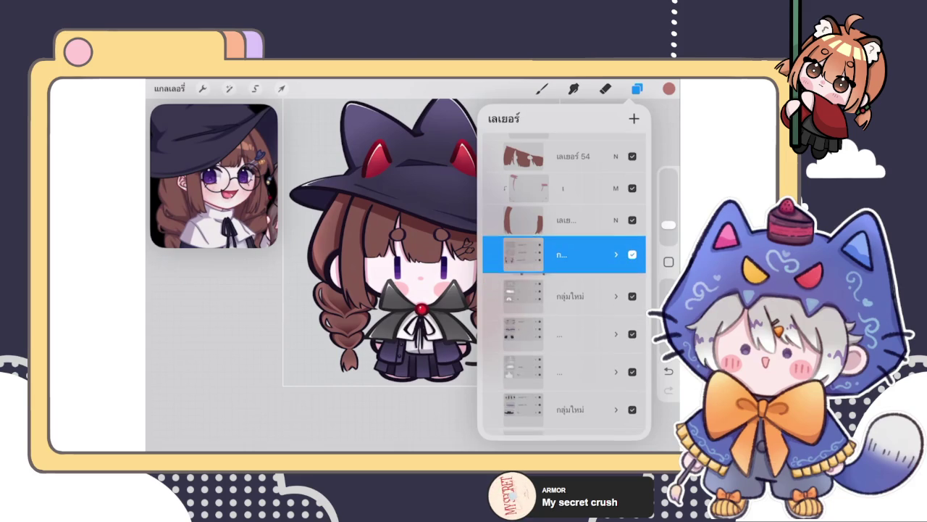
click(615, 254)
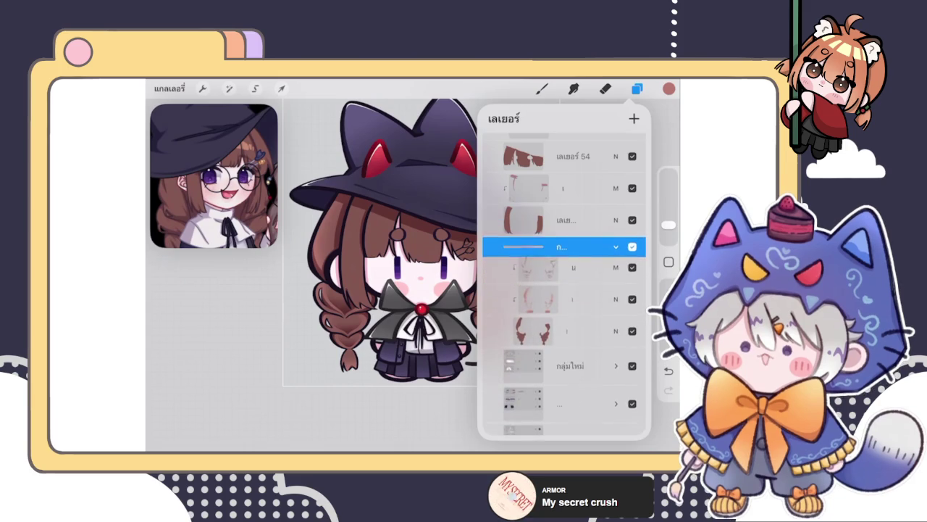
Add a new layer inside the group, set as a Clipping Mask with Multiply blending
click(633, 118)
click(538, 271)
click(439, 299)
click(616, 272)
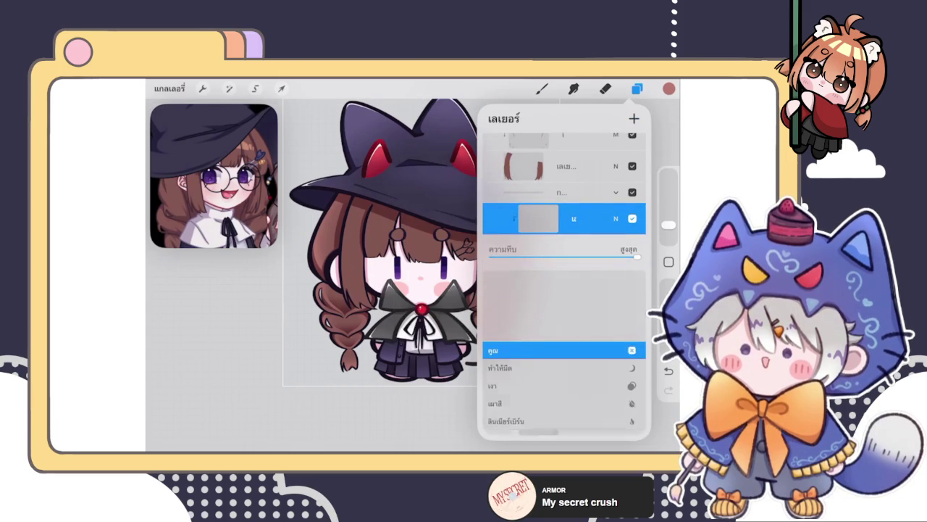
Choose a different brush for highlights and a pale pink colour
click(542, 88)
click(586, 238)
click(542, 89)
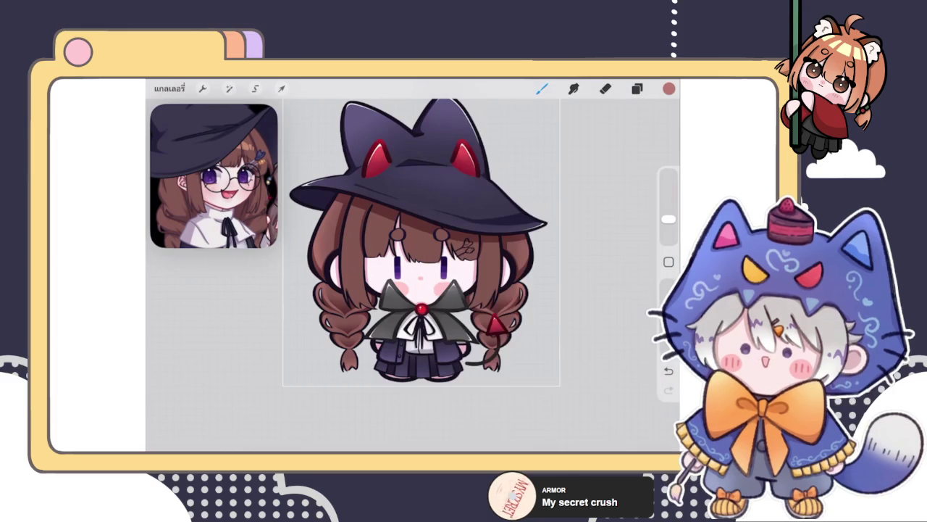
click(669, 88)
click(532, 203)
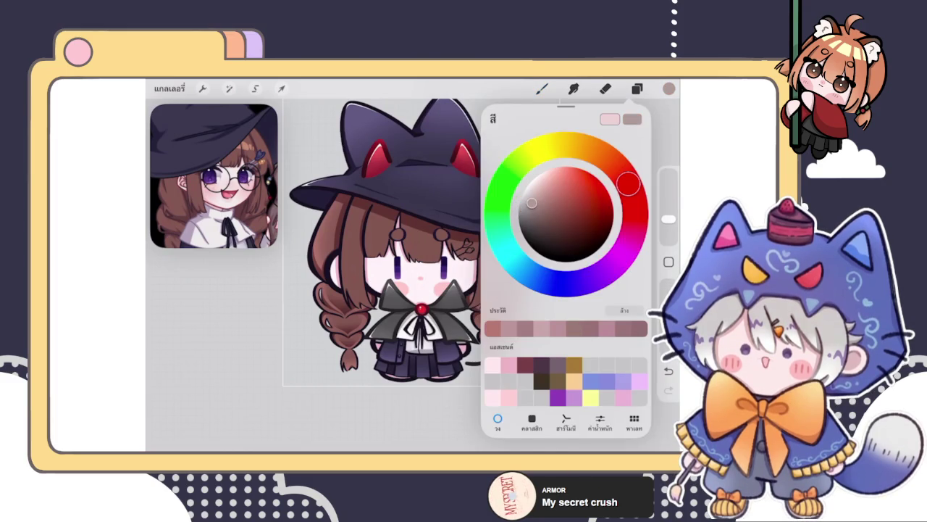
Darken the pale pink highlight colour slightly
scroll(406, 276, up, 3)
scroll(478, 275, up, 3)
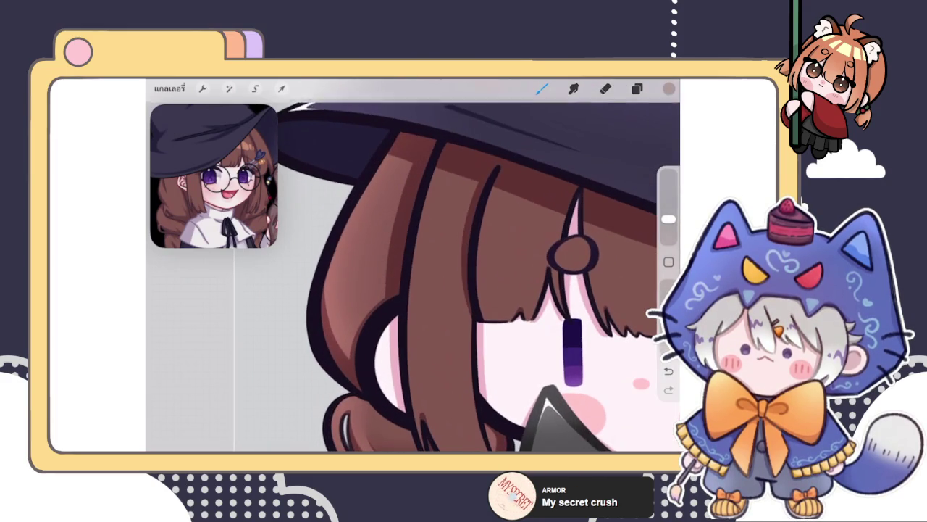
click(669, 88)
drag(532, 203, 537, 205)
scroll(413, 276, down, 2)
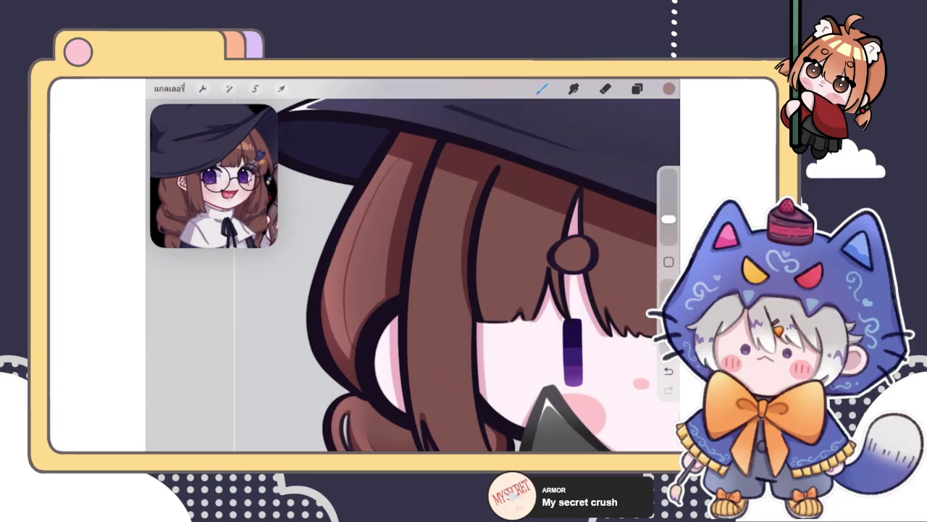
scroll(413, 275, down, 3)
scroll(413, 276, up, 3)
scroll(481, 276, up, 1)
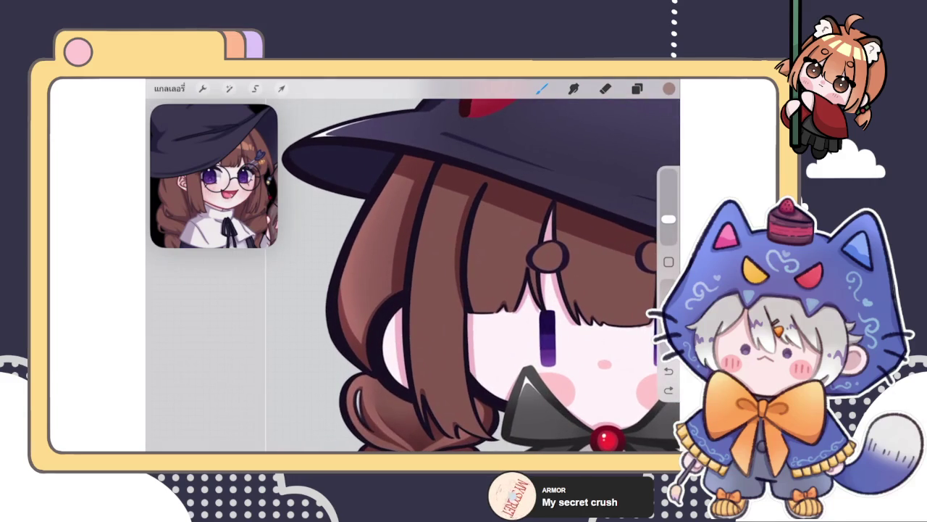
Undo/redo recent strokes, then draw an arc highlight strand from hat brim to cheek
key(ctrl+z)
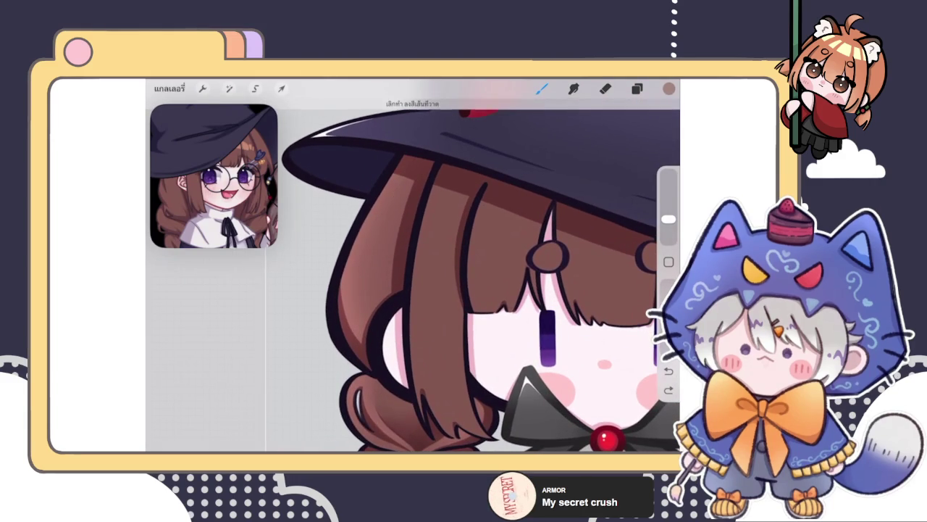
key(ctrl+z)
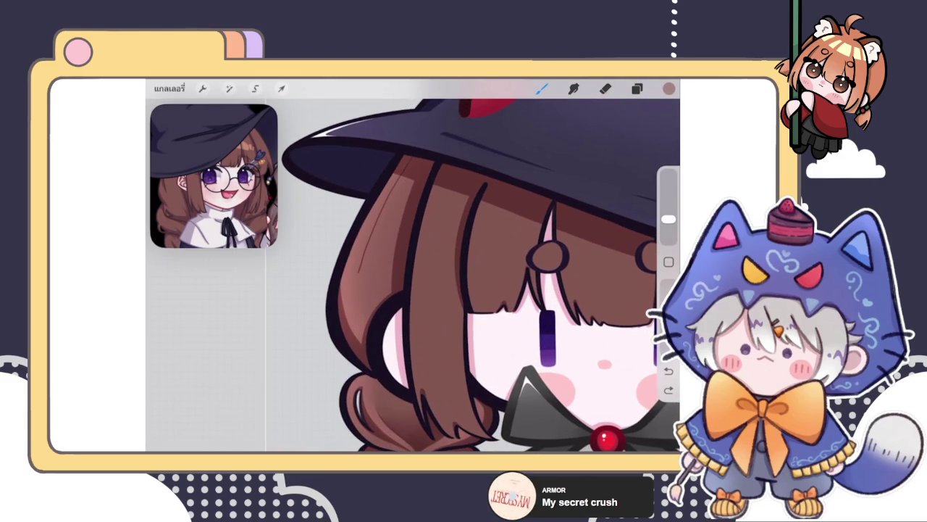
key(ctrl+shift+z)
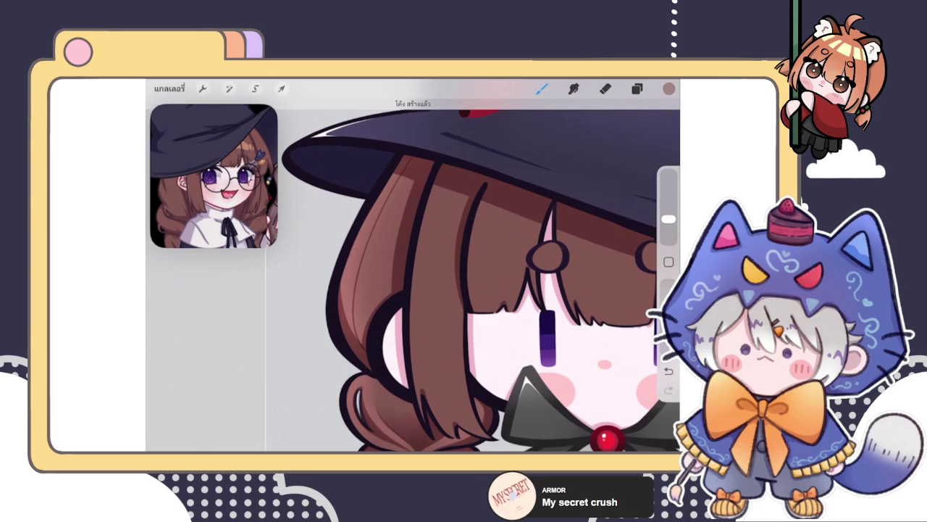
drag(413, 154, 372, 352)
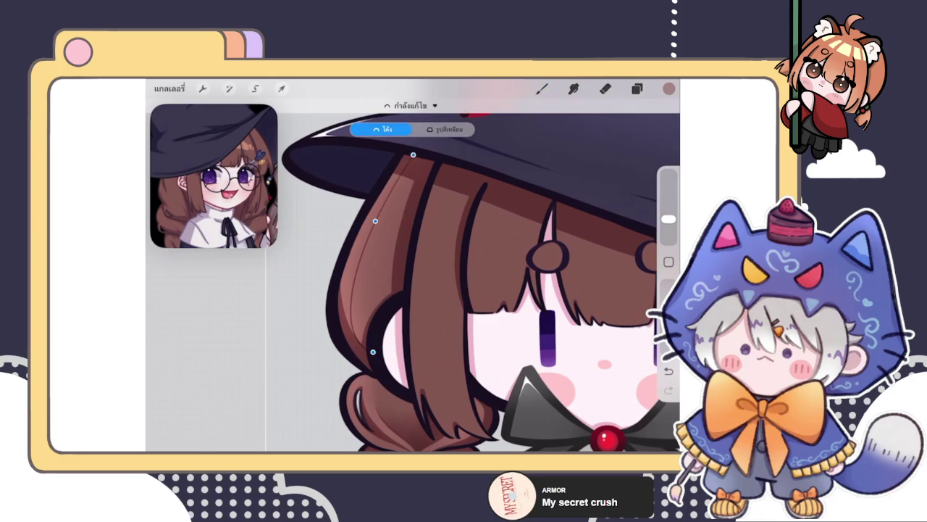
drag(413, 155, 416, 153)
drag(378, 219, 376, 218)
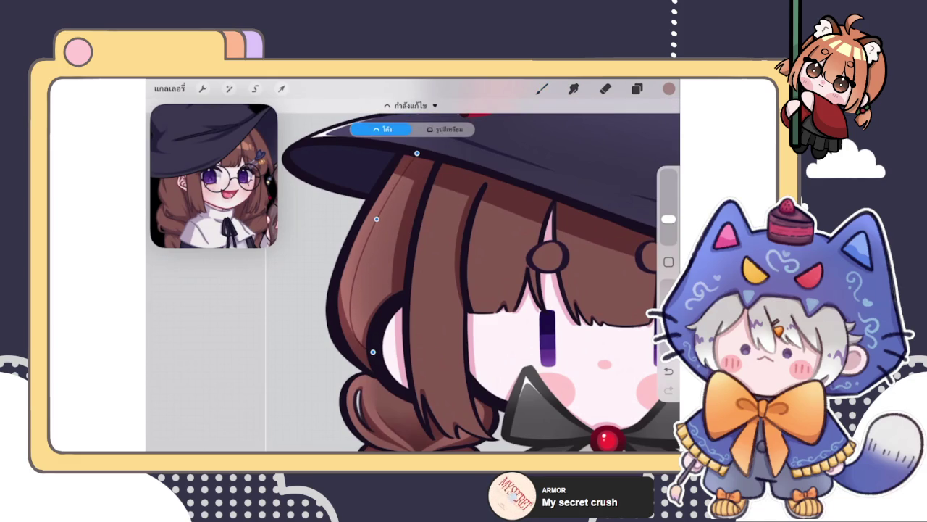
scroll(434, 268, down, 5)
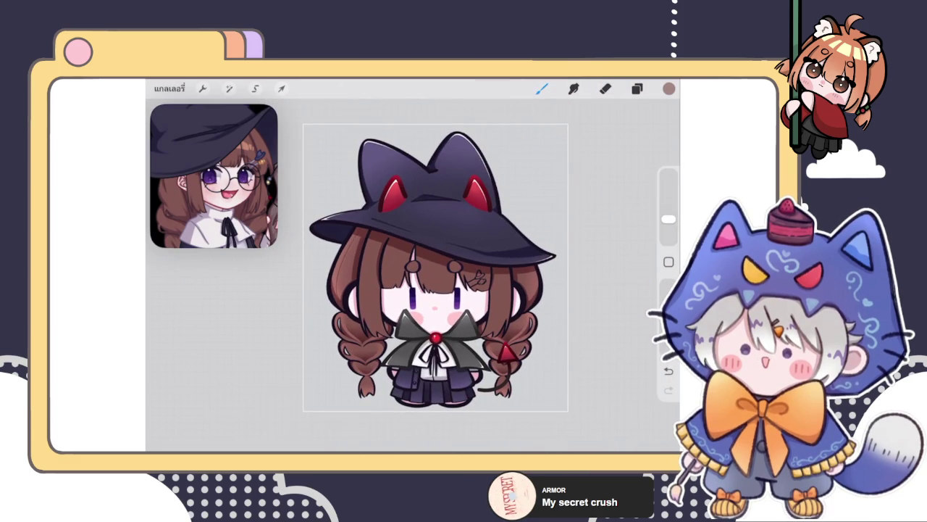
Undo a stray stroke near the braid, shrink the eraser slightly, and soften the fold shading
scroll(478, 275, up, 3)
scroll(478, 275, up, 3)
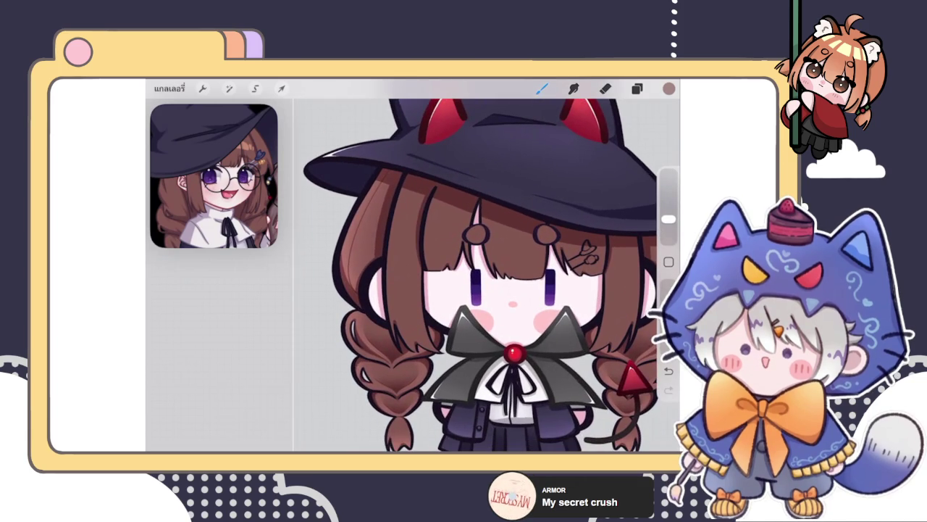
scroll(355, 210, up, 3)
scroll(478, 275, down, 3)
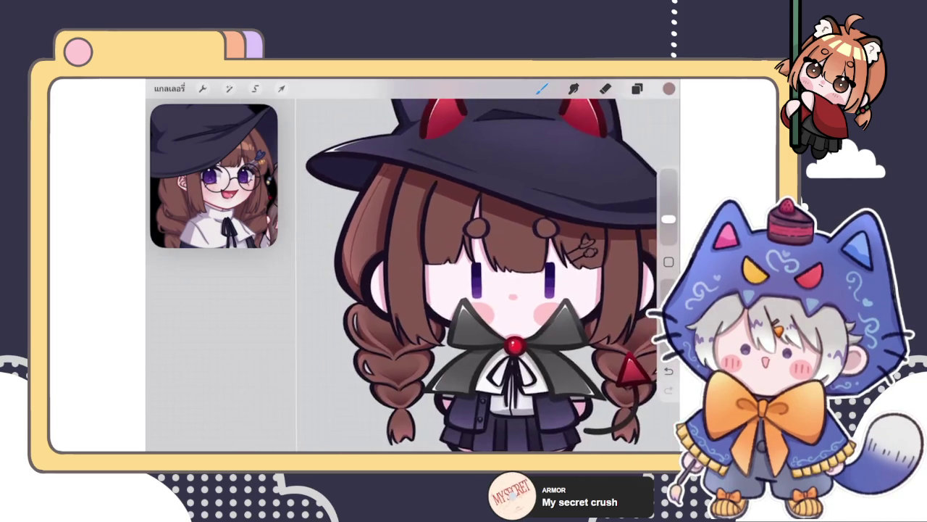
scroll(405, 305, up, 3)
scroll(406, 305, up, 2)
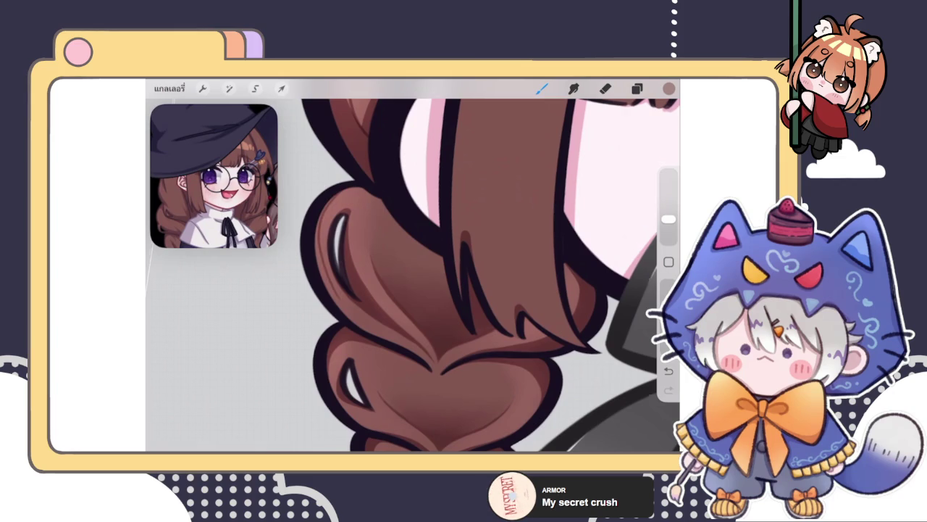
scroll(482, 265, down, 1)
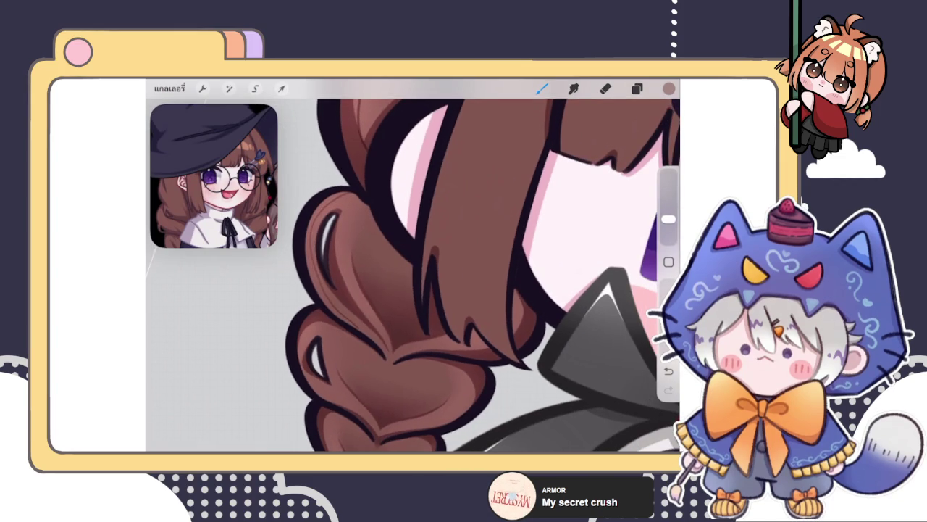
key(ctrl+z)
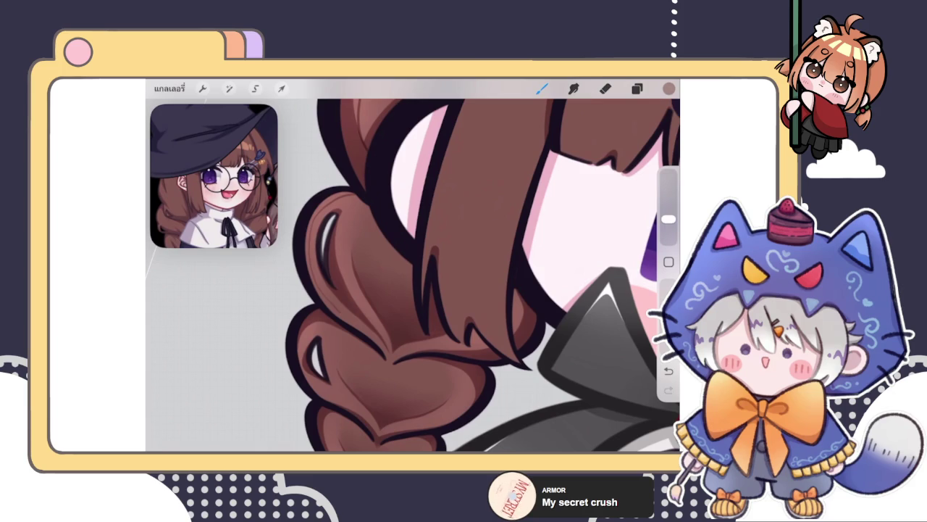
scroll(478, 275, up, 2)
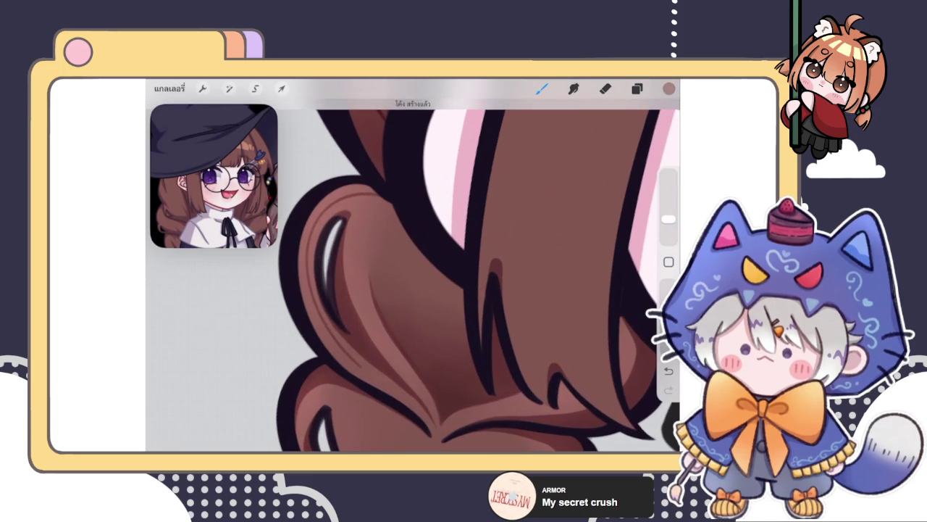
scroll(413, 276, down, 2)
scroll(423, 275, up, 2)
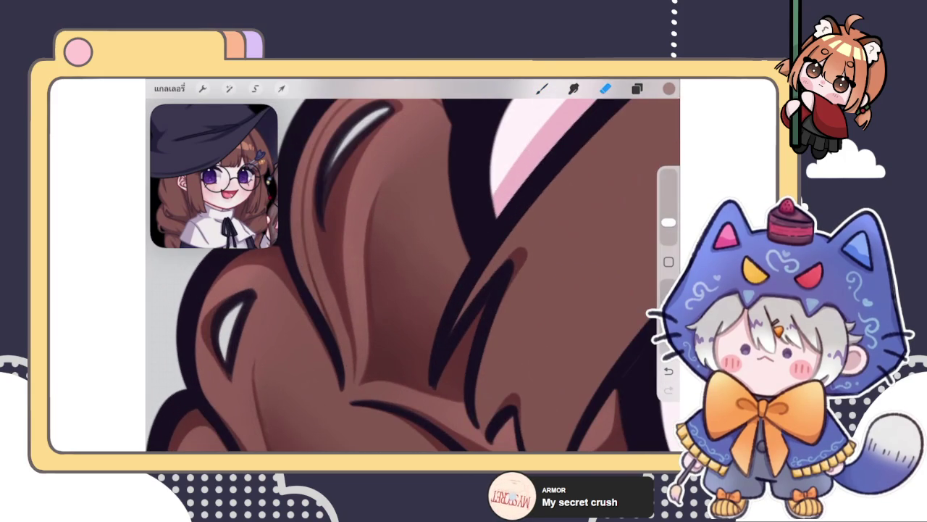
drag(668, 223, 668, 228)
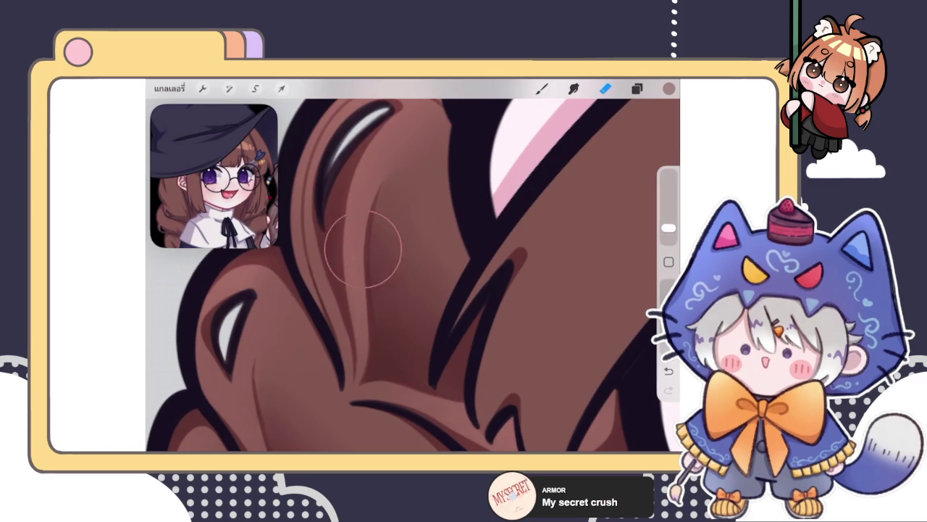
mouse_move(353, 253)
mouse_down()
mouse_move(356, 244)
mouse_move(356, 275)
mouse_move(382, 341)
mouse_up()
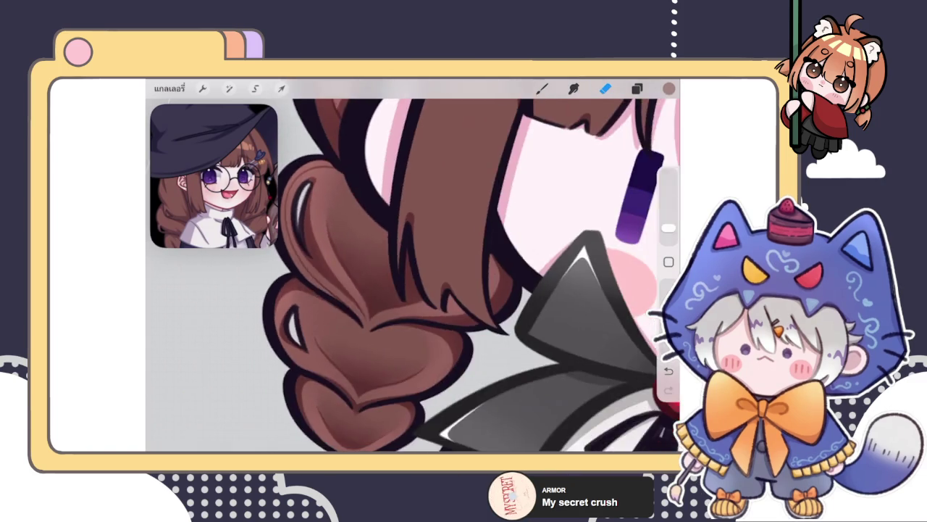
Draw thin dark strand lines across the braid's upper loops
click(541, 89)
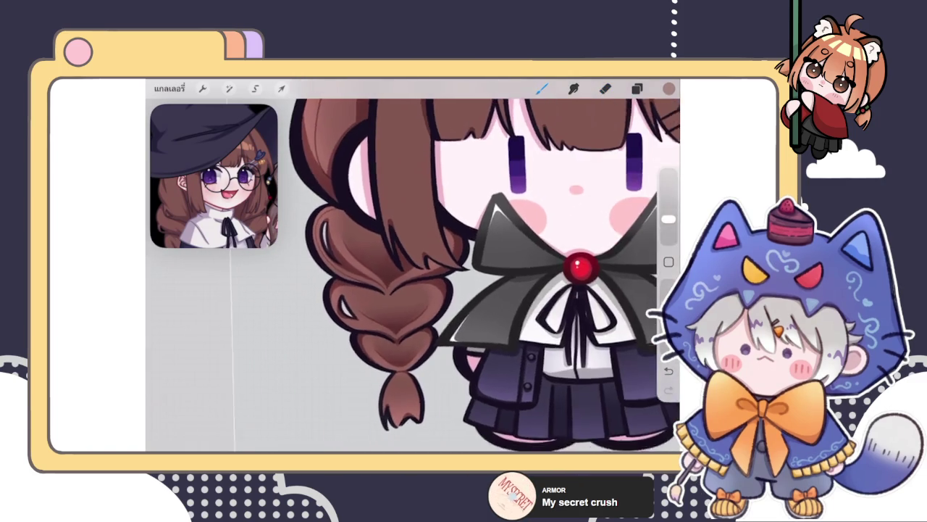
scroll(391, 326, up, 5)
drag(343, 231, 390, 322)
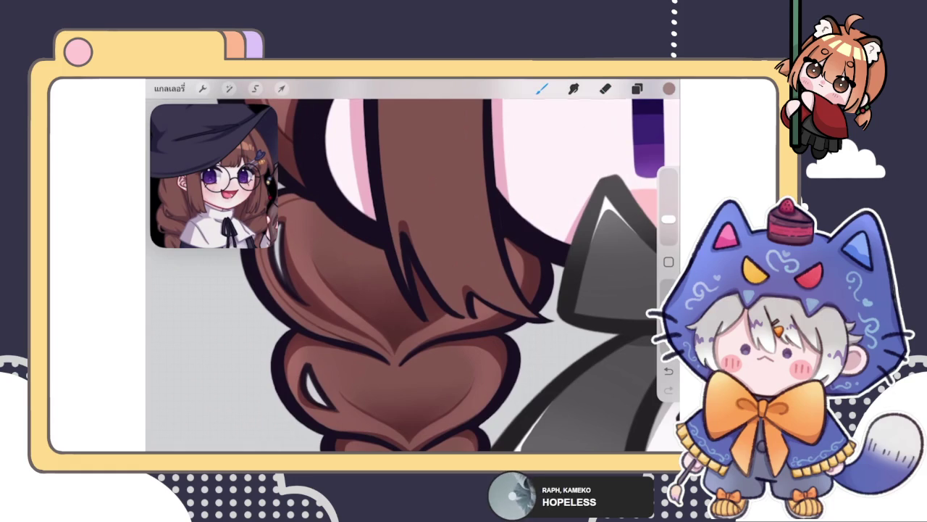
drag(348, 243, 358, 269)
key(ctrl+shift+z)
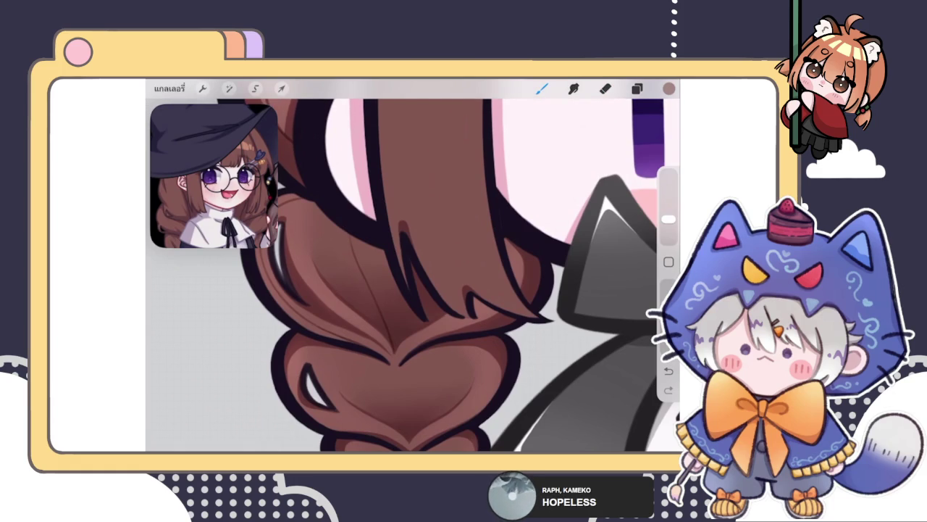
Lightly erase braid shading and stray marks, undoing unwanted paint strokes
click(605, 88)
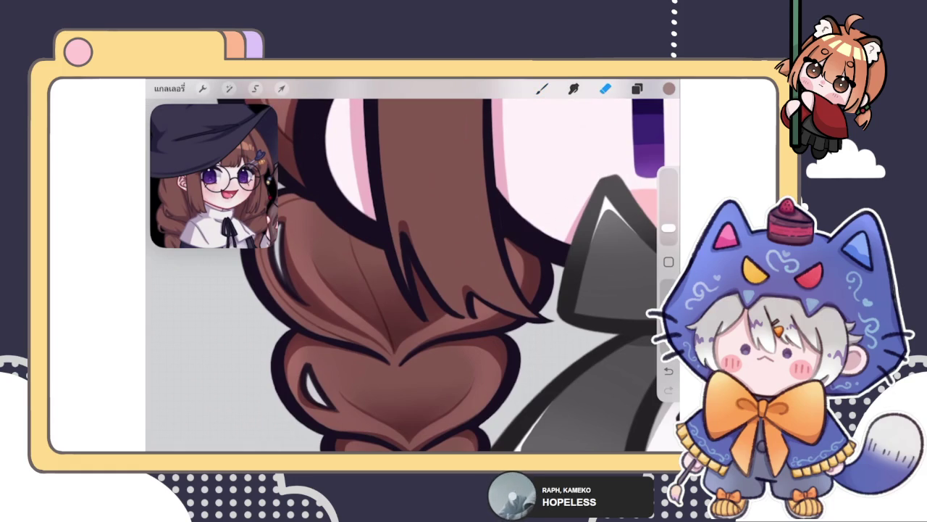
drag(365, 290, 420, 366)
click(541, 88)
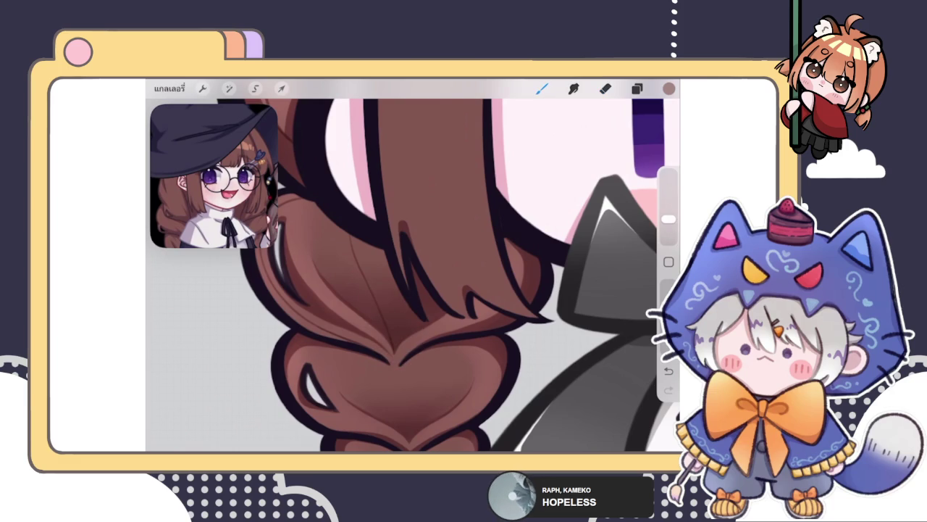
key(ctrl+z)
key(ctrl+z)
key(ctrl+z)
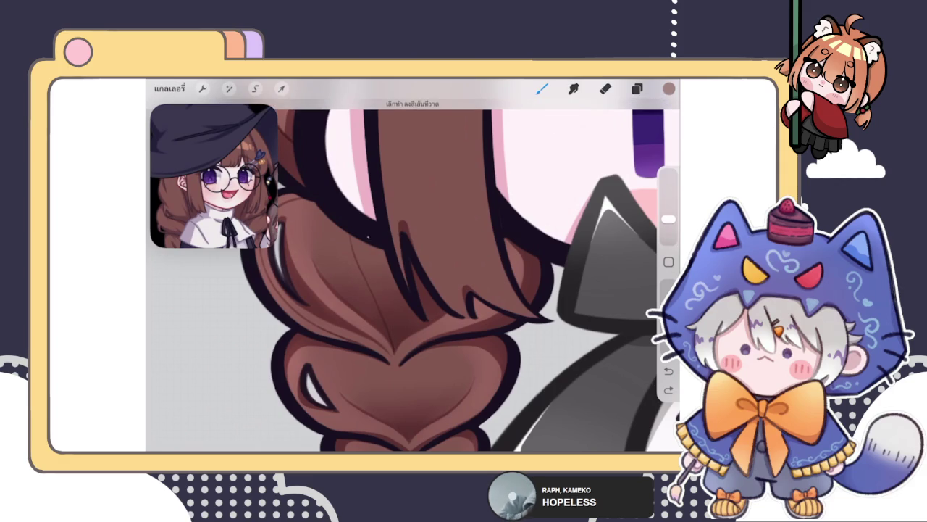
key(ctrl+z)
key(ctrl+z)
key(ctrl+z)
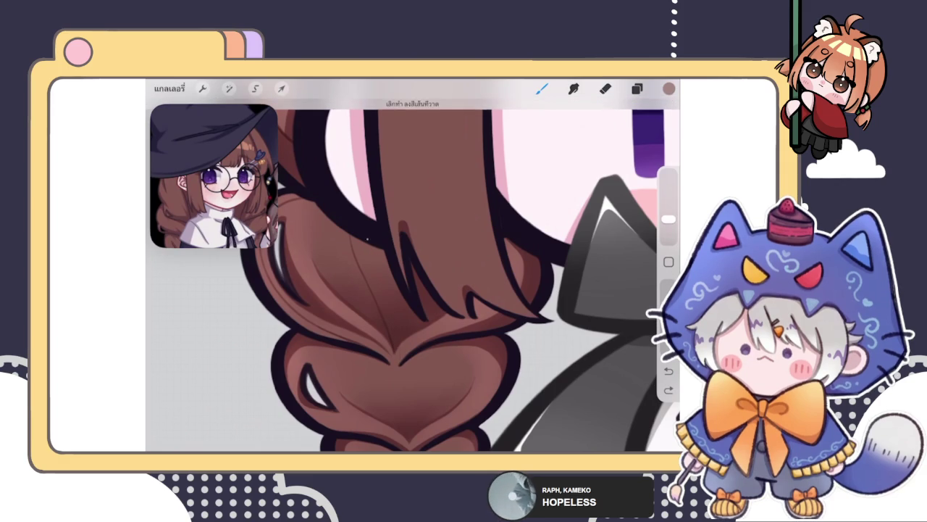
key(ctrl+z)
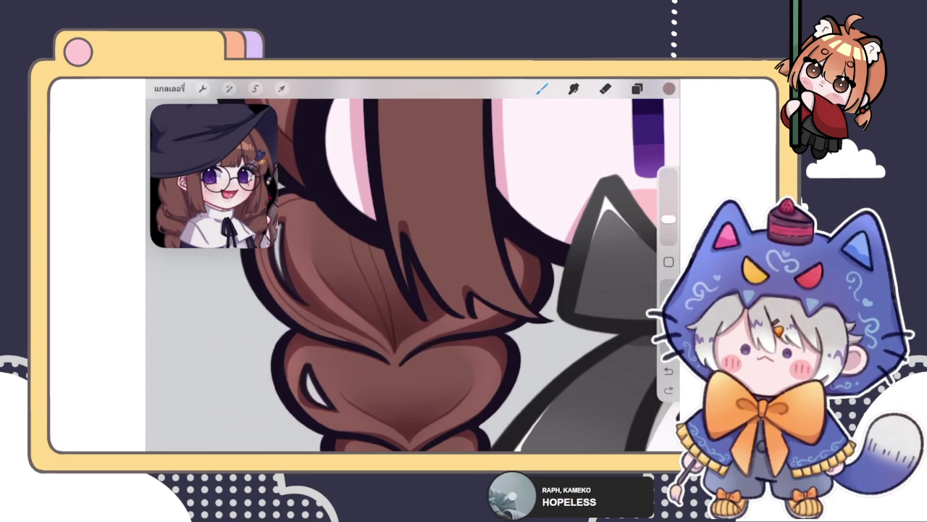
key(e)
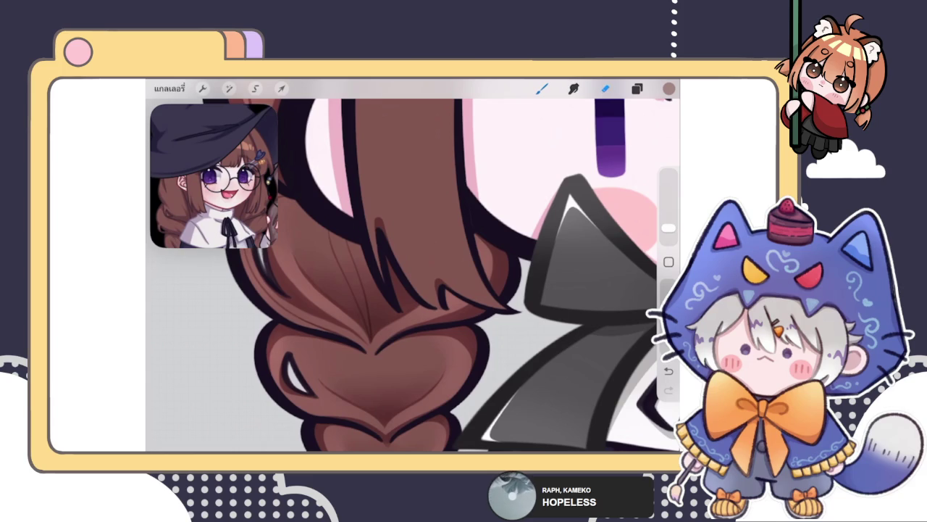
mouse_move(383, 330)
mouse_down()
mouse_move(396, 326)
mouse_move(392, 356)
mouse_up()
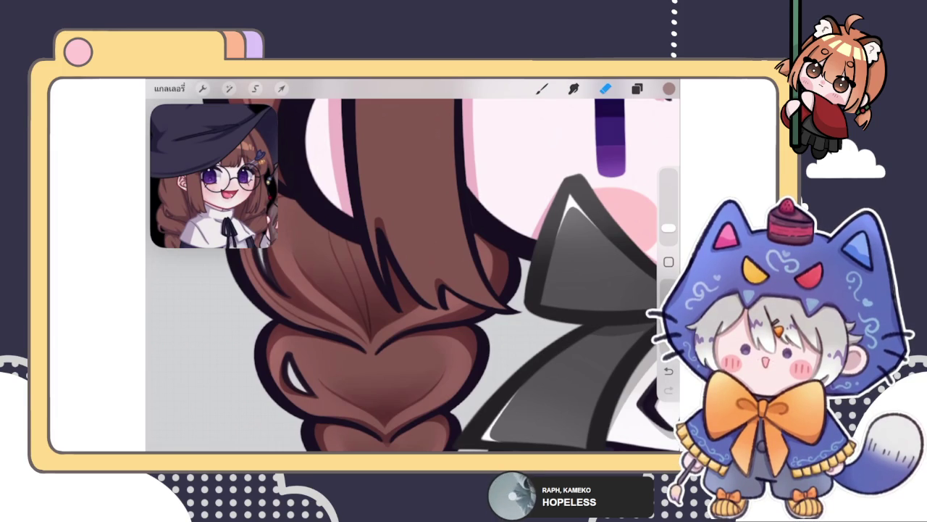
click(541, 87)
scroll(392, 326, up, 5)
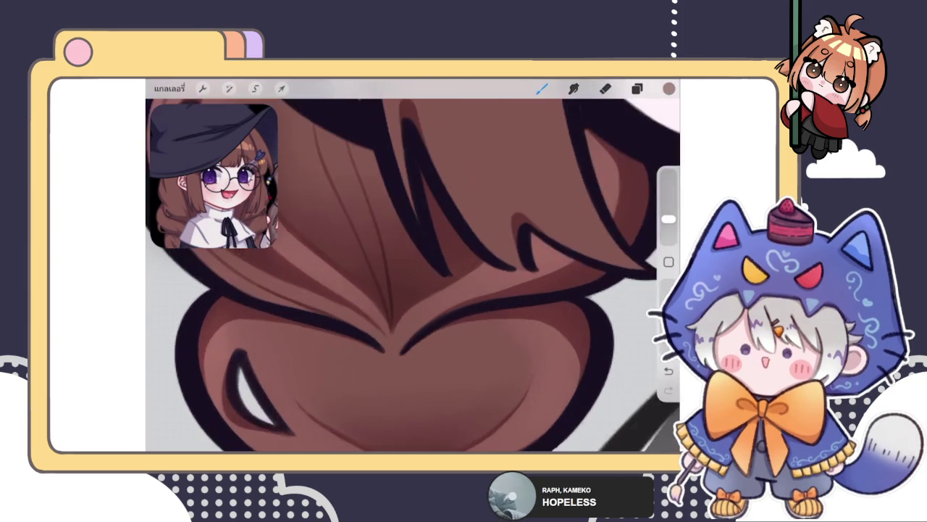
click(542, 88)
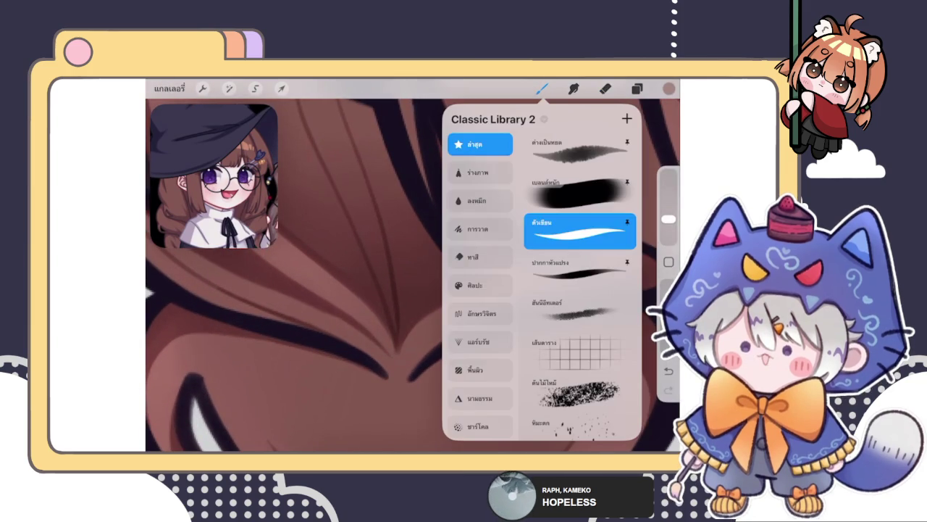
Undo the last two strokes on the hair
click(542, 87)
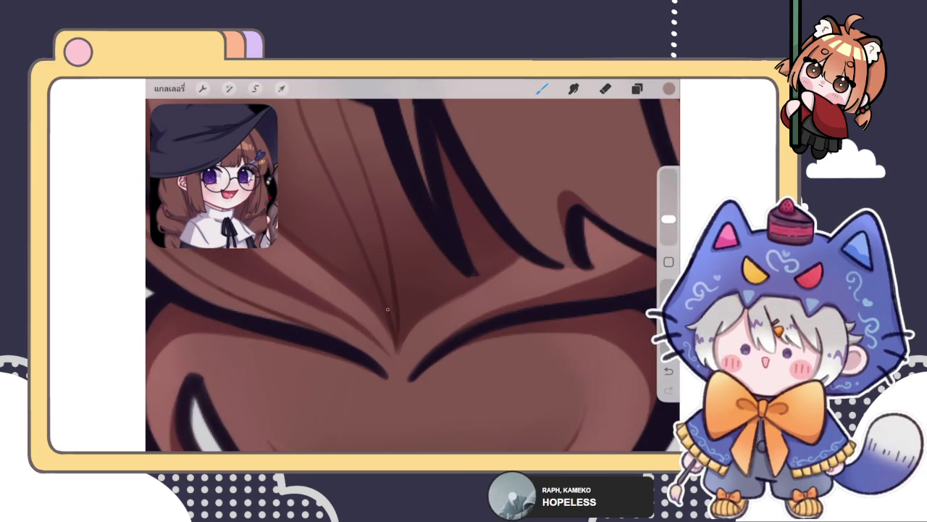
scroll(413, 275, down, 5)
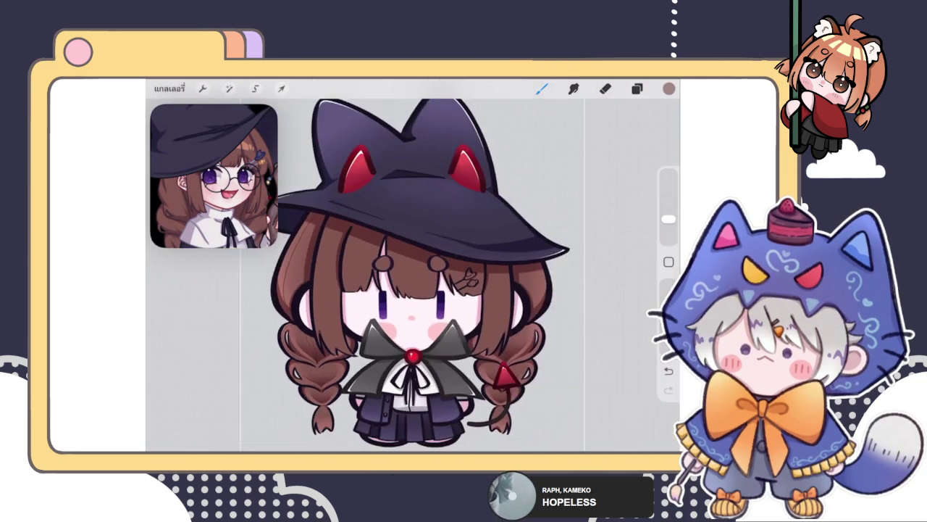
scroll(398, 304, up, 5)
scroll(391, 326, up, 3)
scroll(391, 326, up, 3)
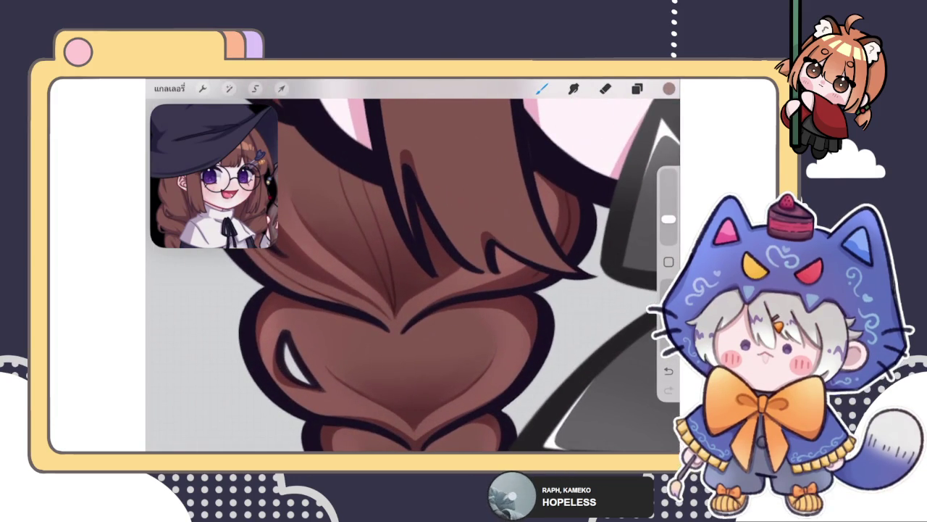
key(ctrl+z)
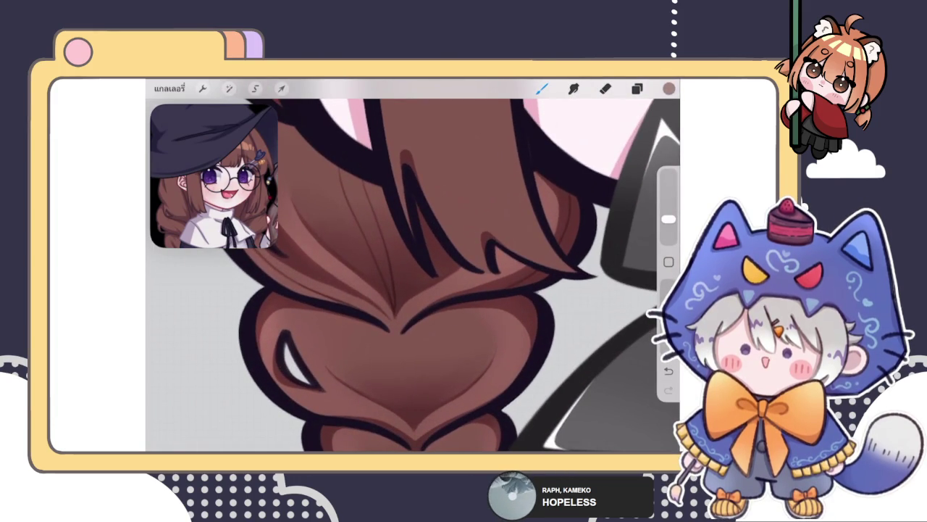
scroll(413, 275, right, 3)
key(ctrl+z)
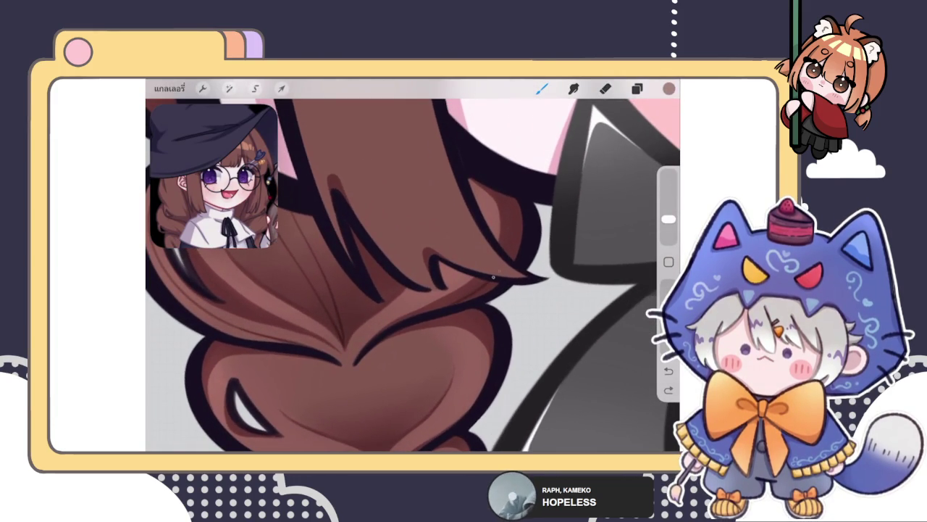
Draw a smooth curved strand line across the hair and reshape its bends
drag(513, 189, 406, 321)
drag(505, 189, 504, 192)
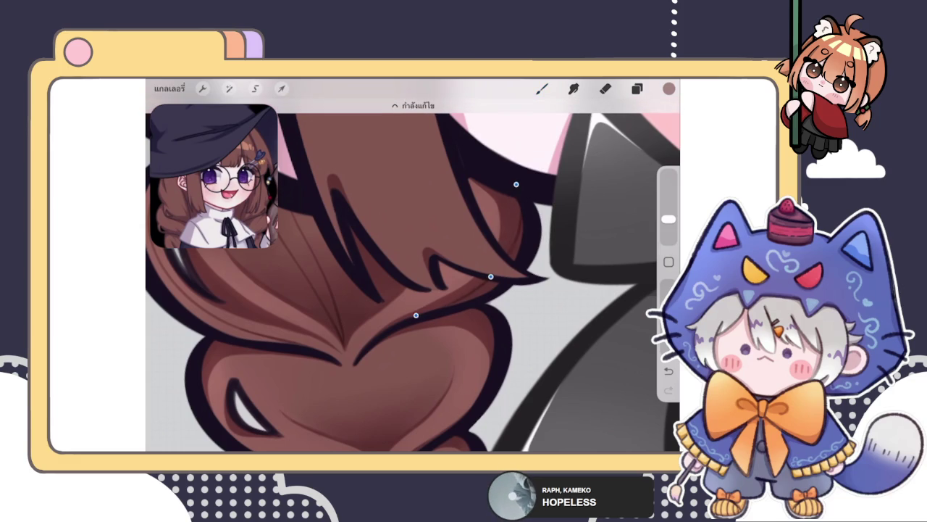
drag(478, 283, 483, 282)
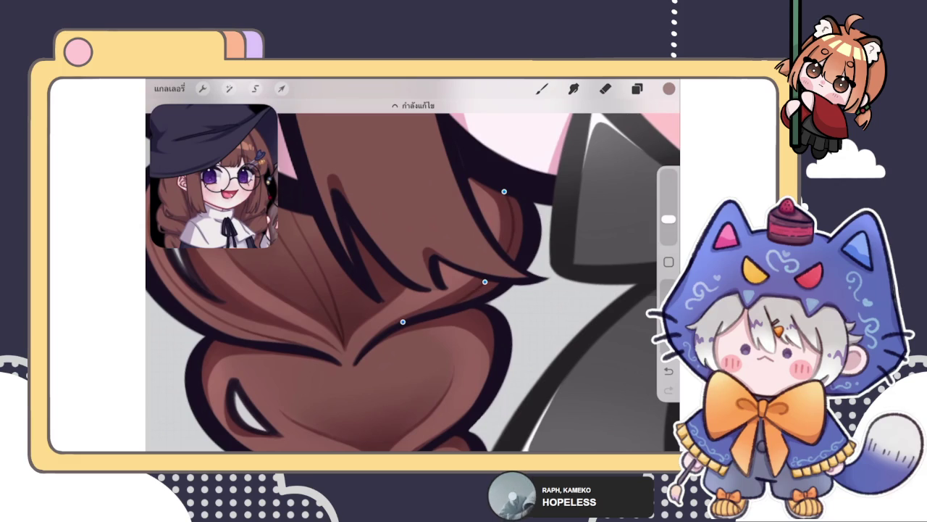
scroll(413, 275, down, 5)
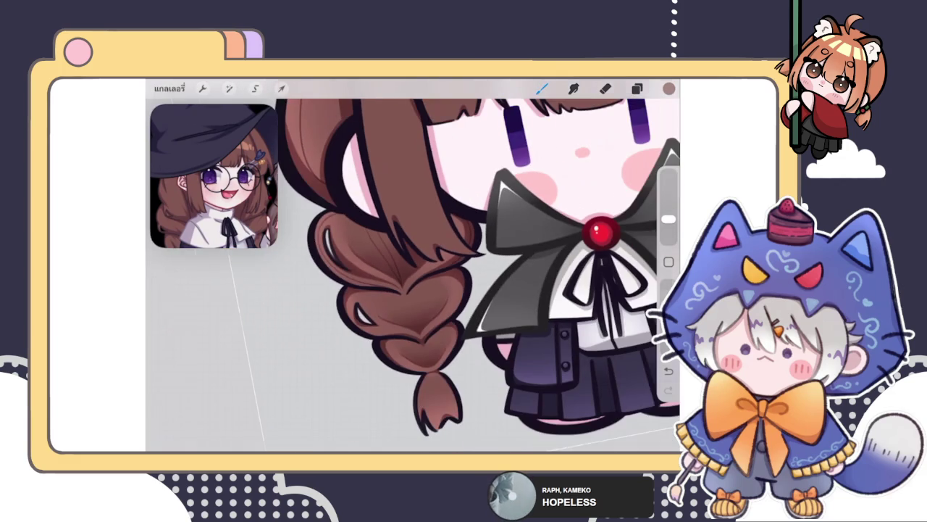
scroll(413, 268, down, 3)
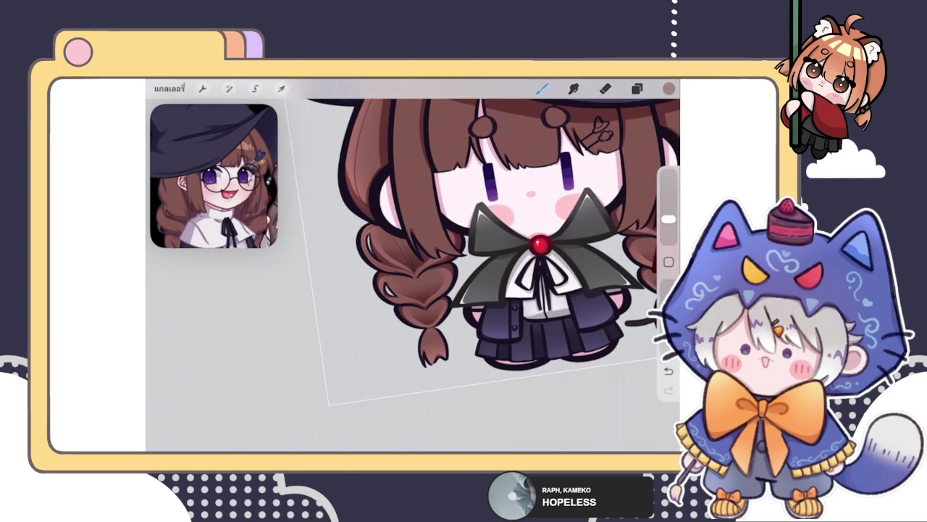
scroll(434, 304, up, 5)
Erase thin strands in the upper hair and draw two new dark strands down it
click(606, 87)
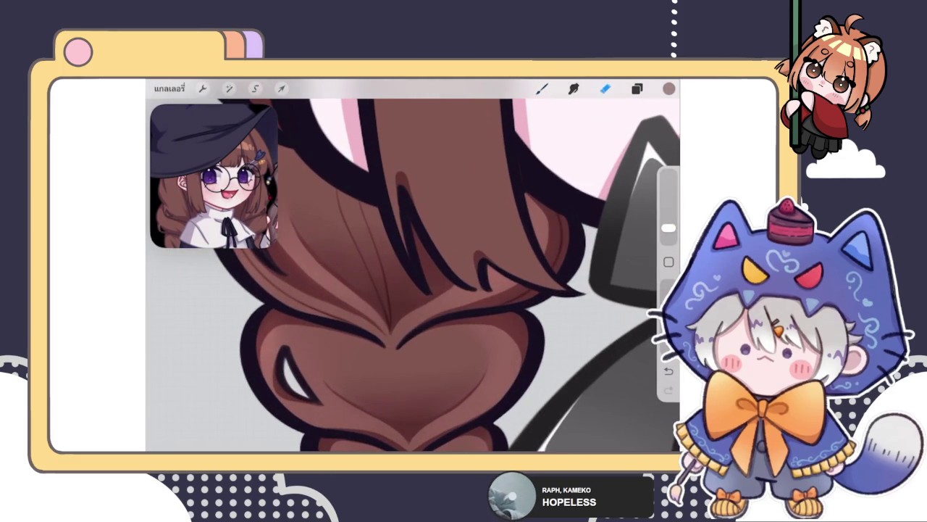
mouse_move(352, 166)
mouse_down()
mouse_move(341, 182)
mouse_move(387, 315)
mouse_up()
click(542, 88)
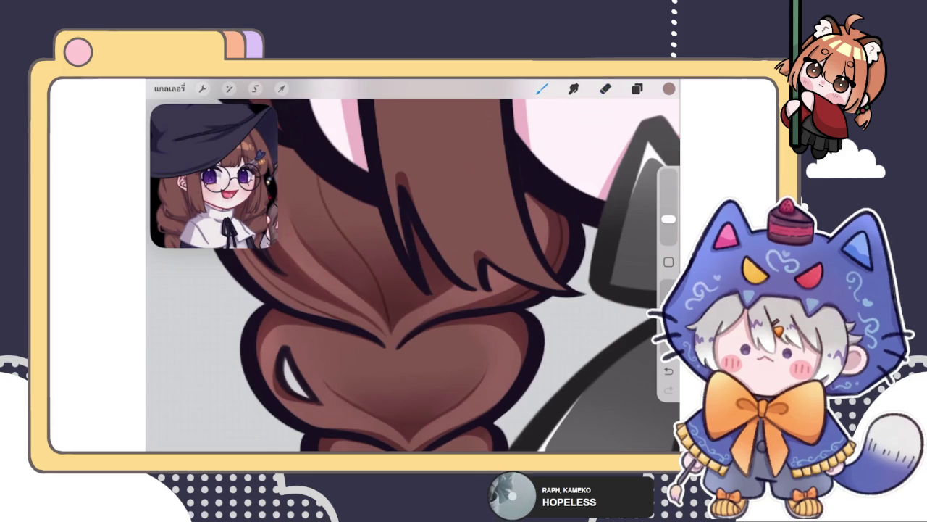
drag(351, 197, 395, 294)
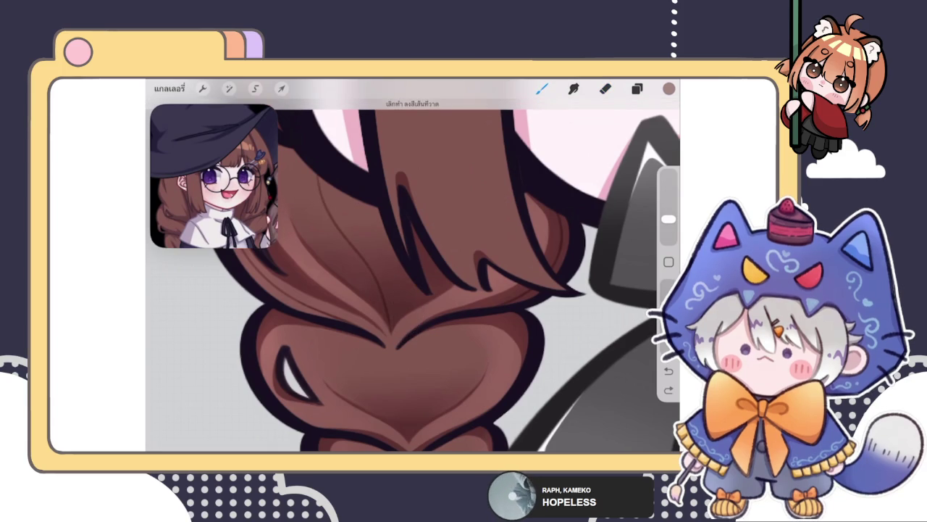
drag(350, 220, 393, 336)
scroll(412, 276, down, 5)
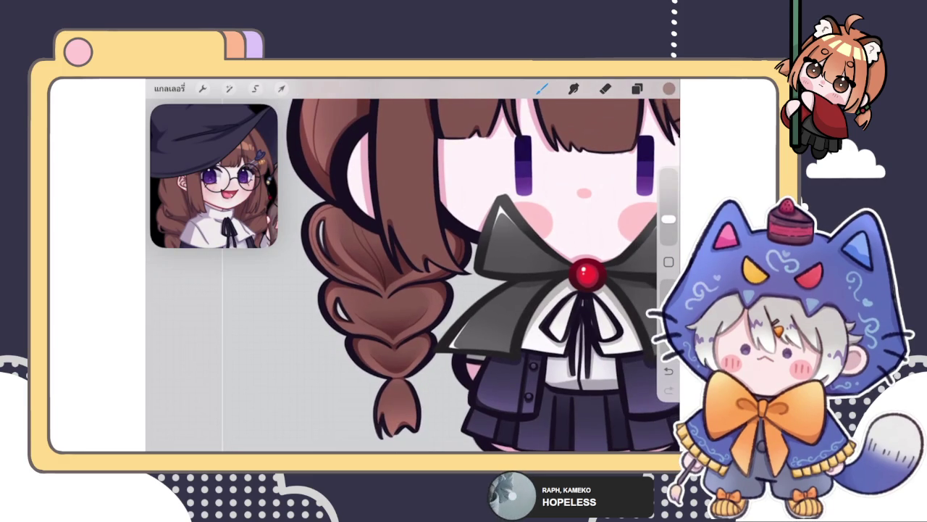
scroll(405, 218, up, 5)
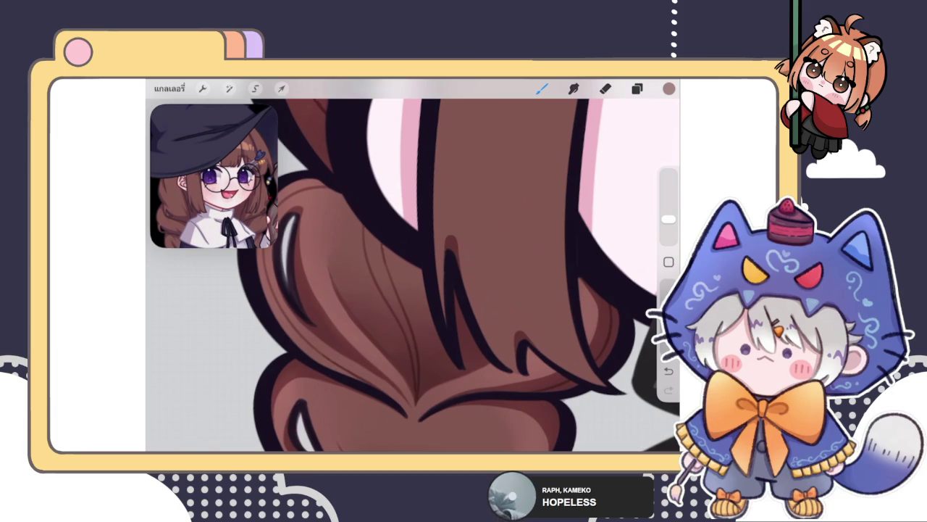
scroll(413, 276, down, 5)
scroll(413, 276, up, 5)
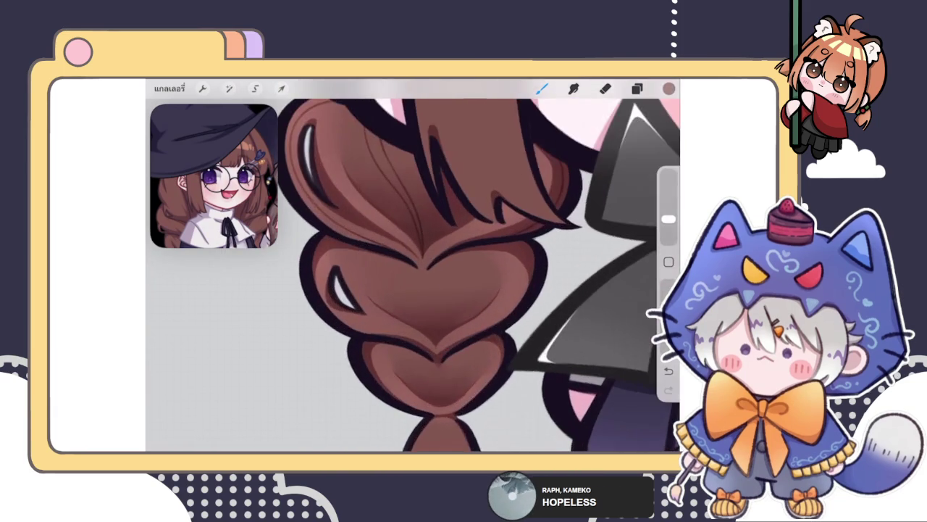
scroll(449, 289, up, 1)
Darken the braid's left outline with a redrawn dark stroke
mouse_move(316, 211)
mouse_down()
mouse_move(314, 243)
mouse_move(341, 313)
mouse_up()
scroll(449, 275, up, 2)
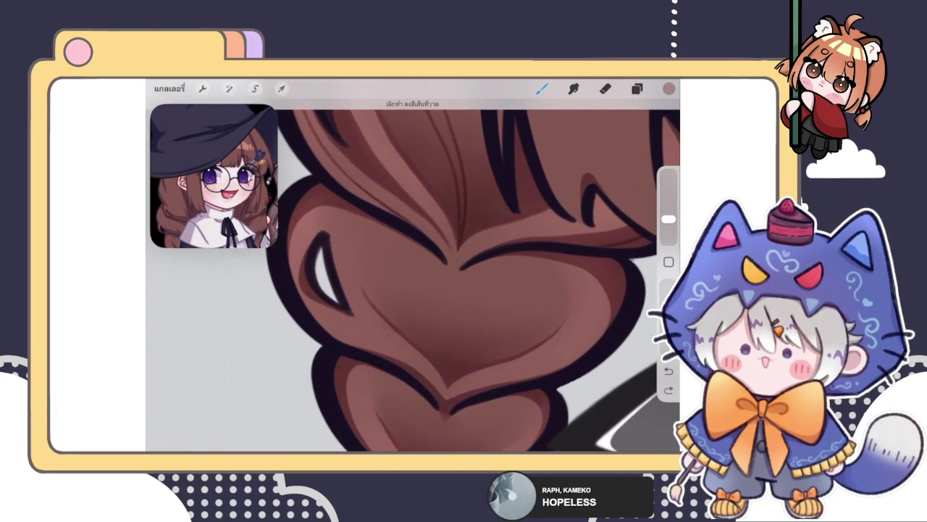
key(ctrl+z)
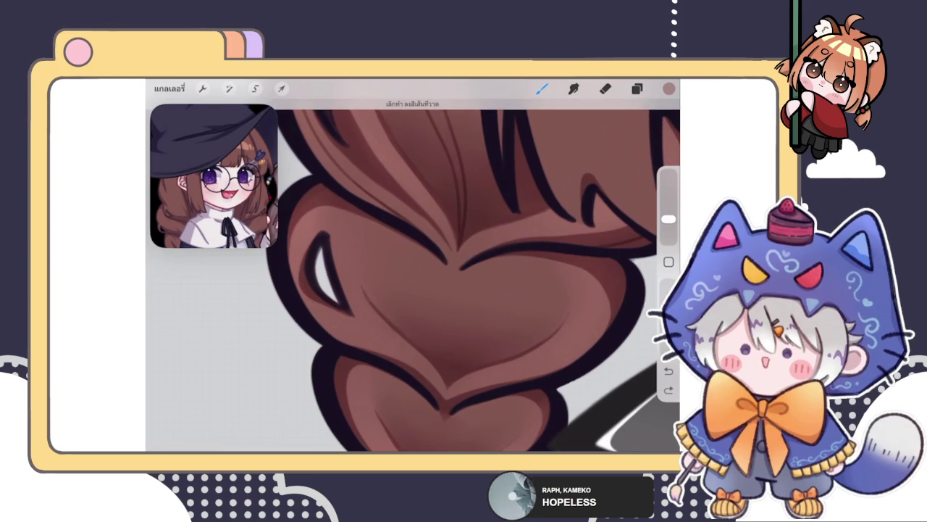
drag(301, 221, 341, 326)
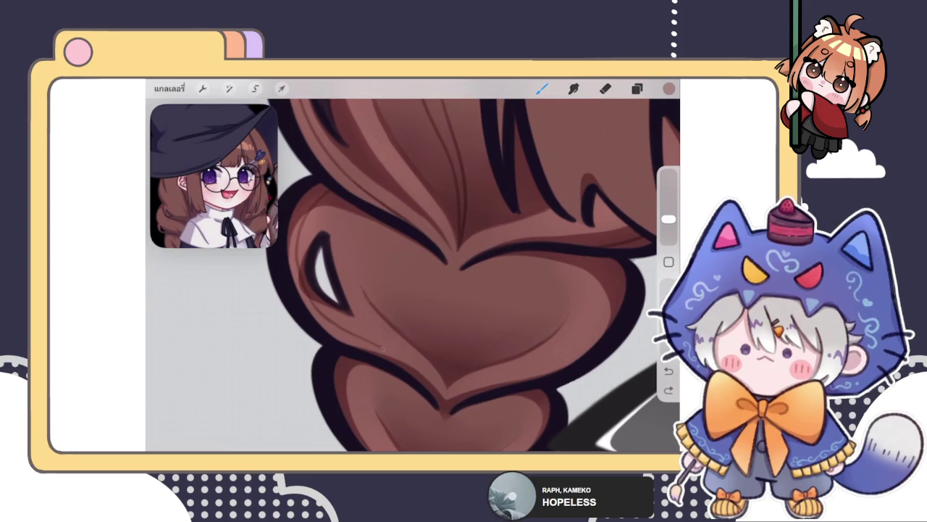
scroll(449, 276, down, 2)
scroll(449, 282, up, 2)
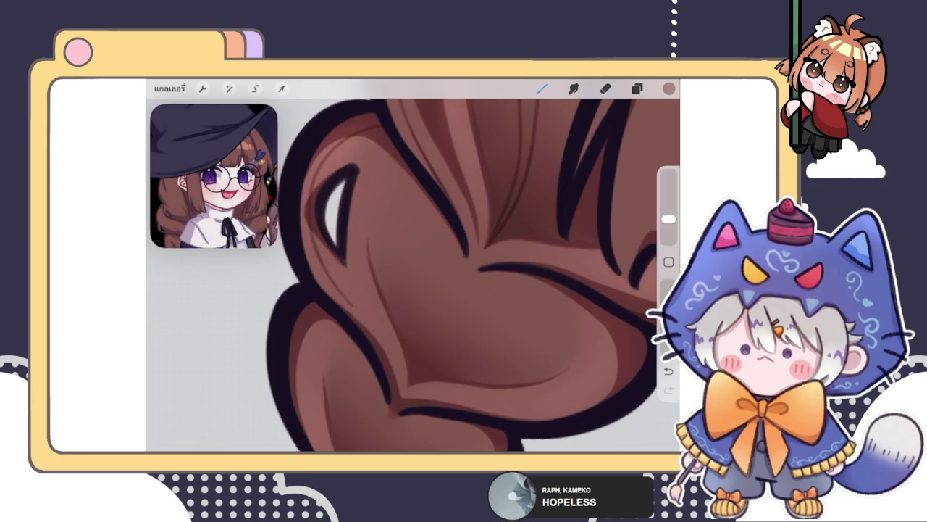
key(ctrl+z)
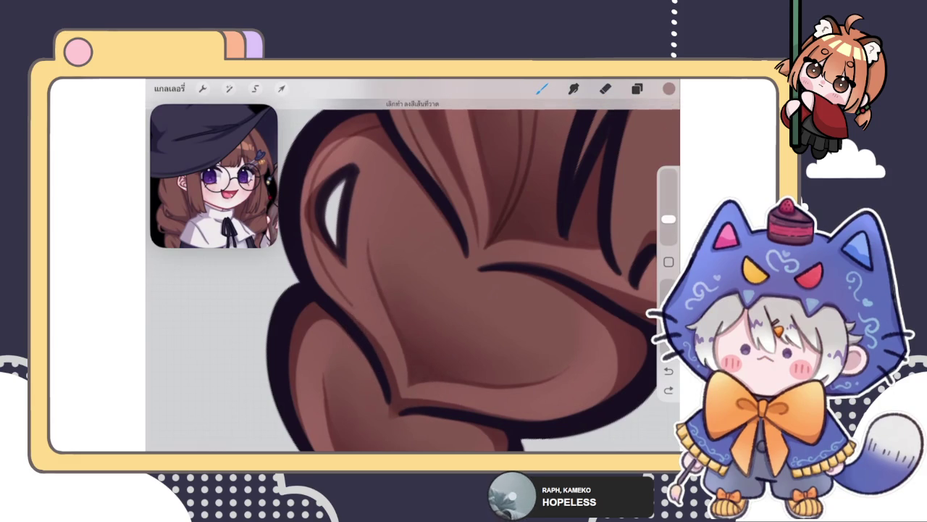
key(ctrl+shift+z)
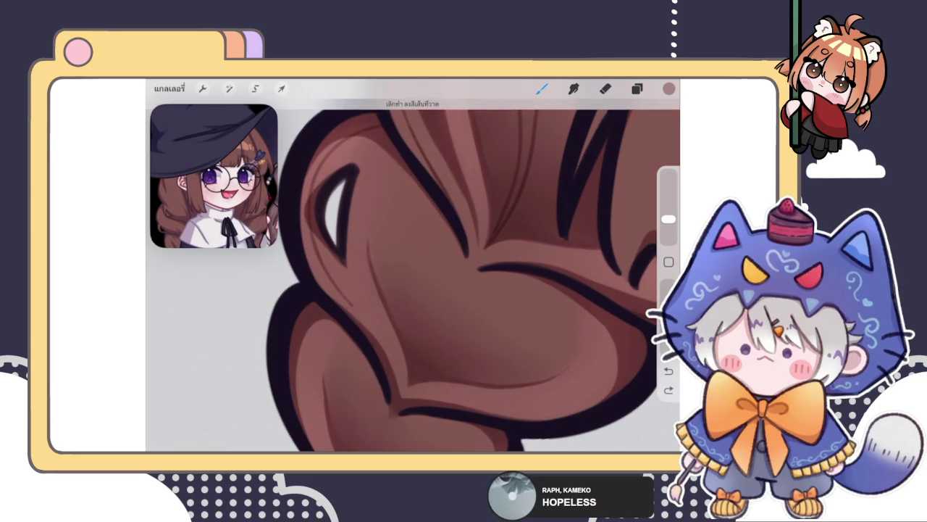
scroll(473, 265, down, 5)
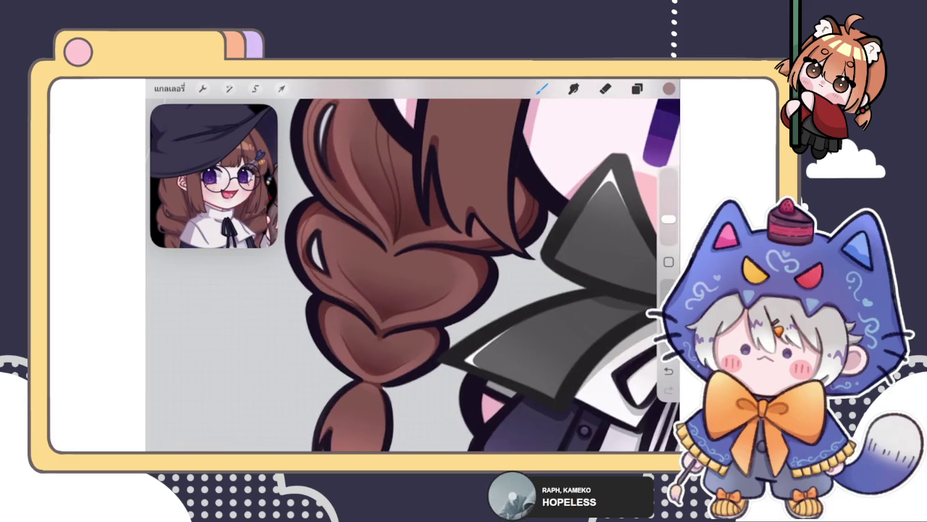
scroll(413, 276, up, 5)
Clean up stray marks with a smaller eraser, then return to the brush
key(e)
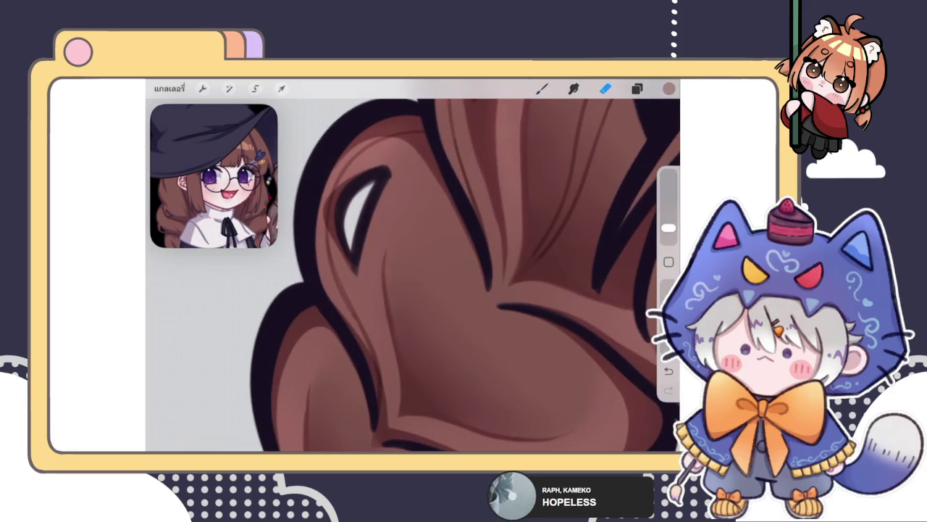
drag(668, 227, 668, 237)
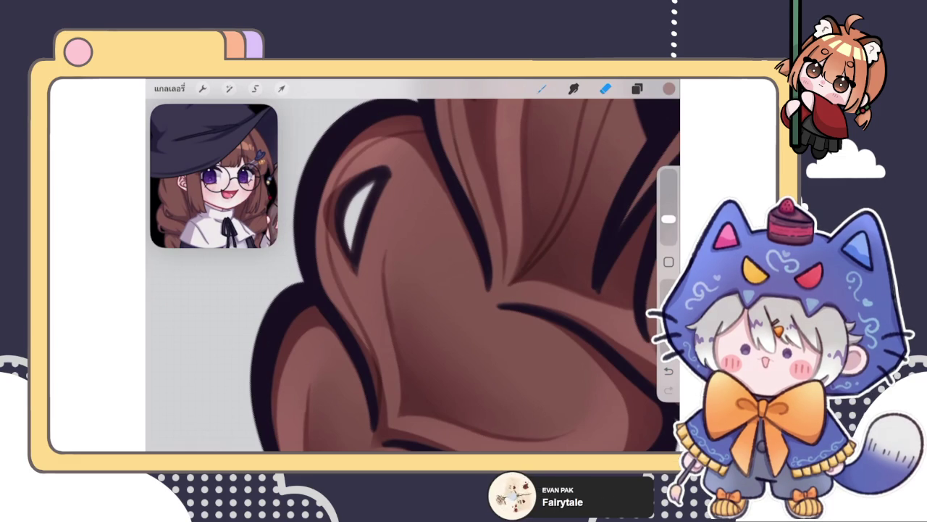
key(b)
scroll(412, 275, down, 5)
scroll(376, 275, up, 3)
scroll(376, 275, up, 3)
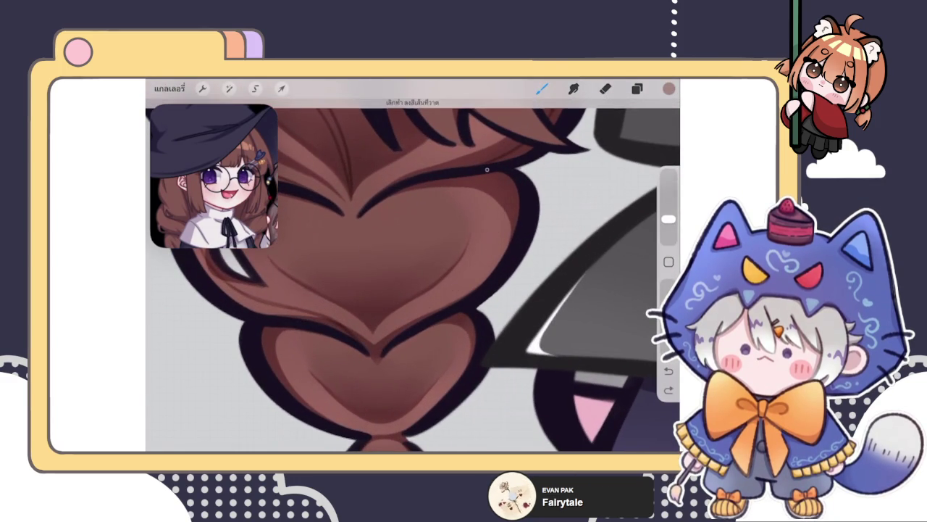
Draw thin strand lines down the middle plaits, undoing the unwanted second stroke
key(ctrl+z)
key(ctrl+shift+z)
key(ctrl+shift+z)
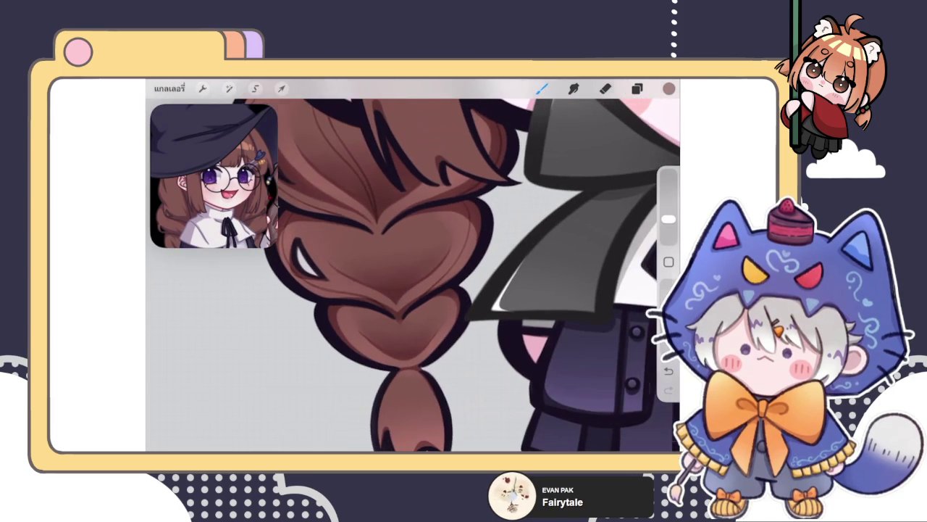
drag(420, 230, 397, 366)
drag(444, 234, 400, 364)
key(ctrl+z)
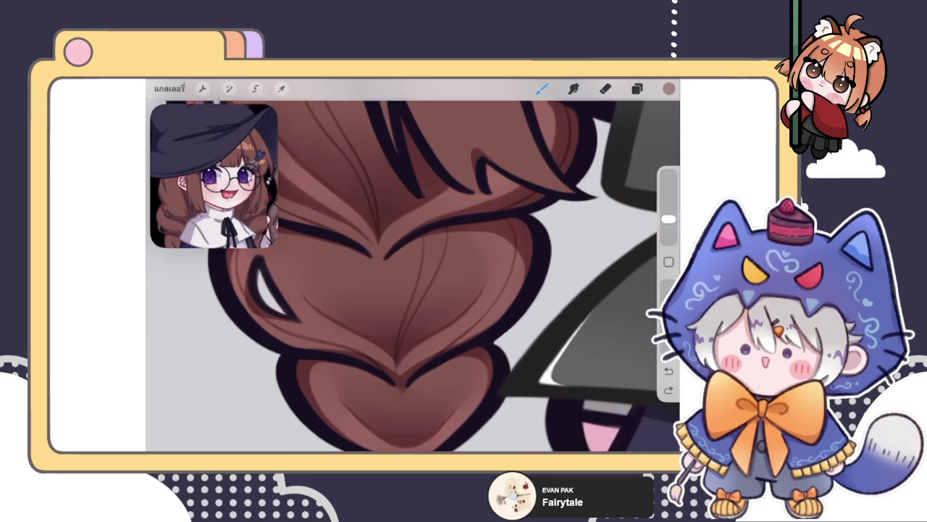
Switch to the Eraser and enlarge its size
scroll(413, 275, up, 2)
scroll(413, 275, down, 2)
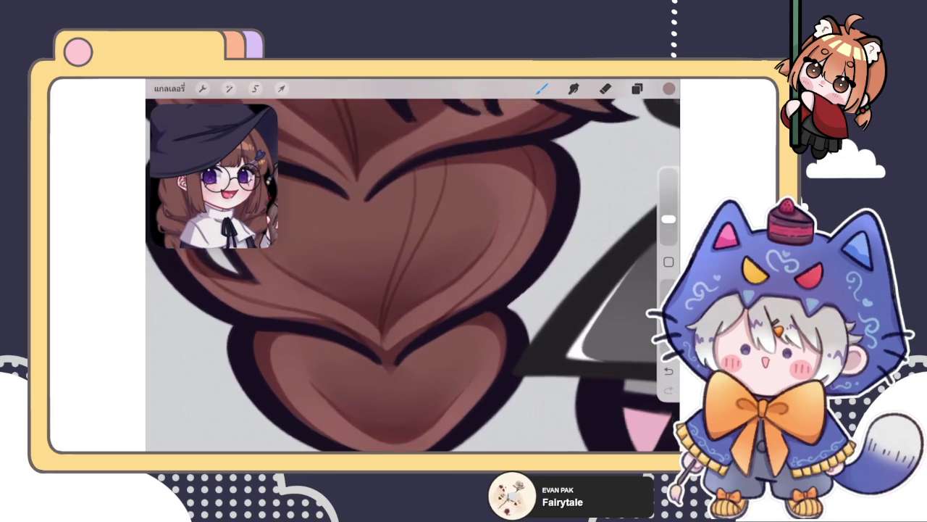
key(e)
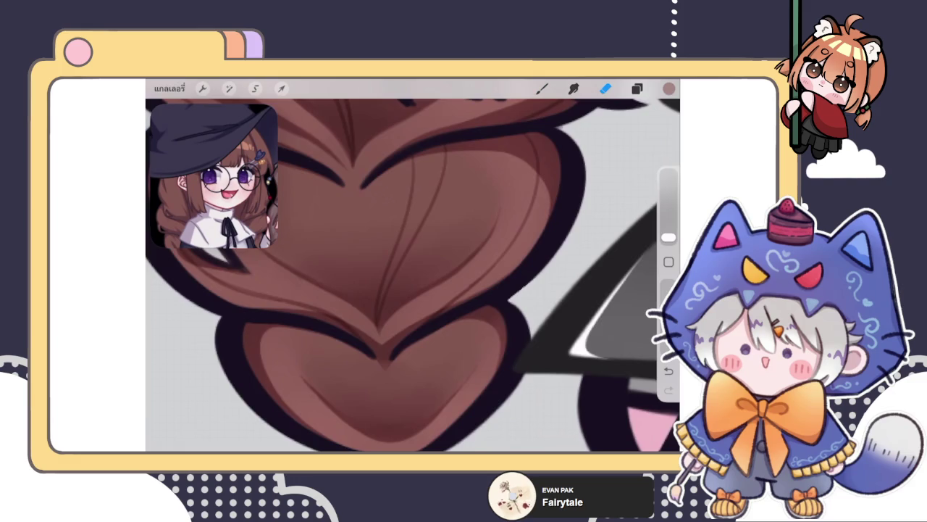
scroll(413, 276, down, 2)
scroll(413, 275, up, 2)
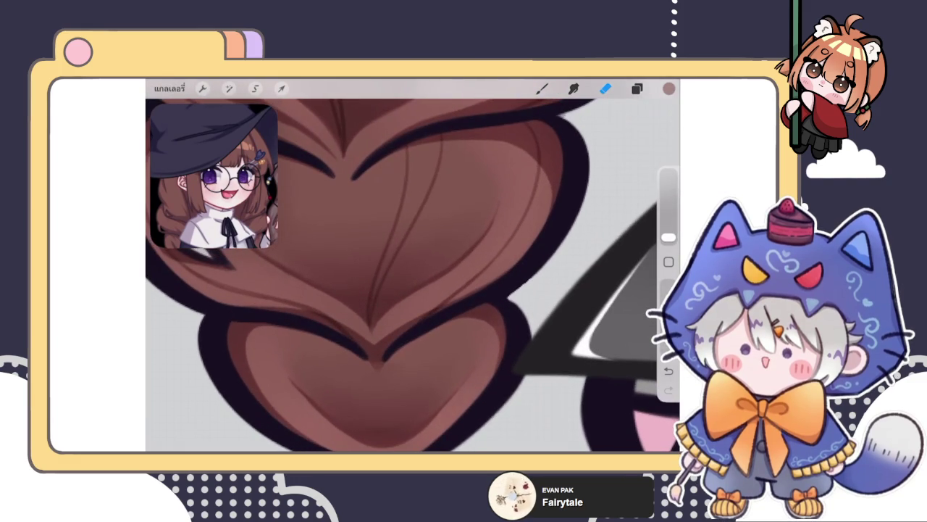
scroll(413, 275, down, 3)
drag(668, 237, 668, 218)
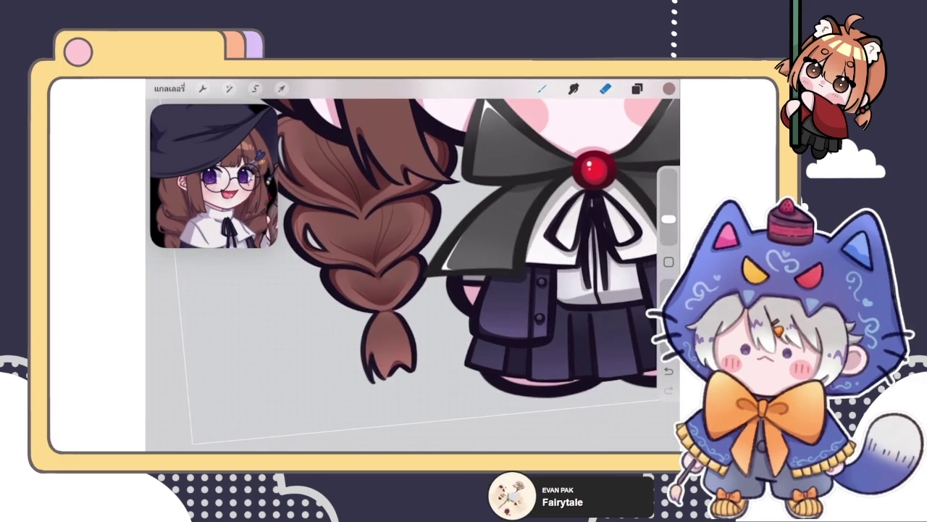
Draw strand lines in the lower plait, redrawing a rejected stroke
click(542, 88)
scroll(412, 261, down, 3)
scroll(413, 261, up, 3)
scroll(377, 276, up, 3)
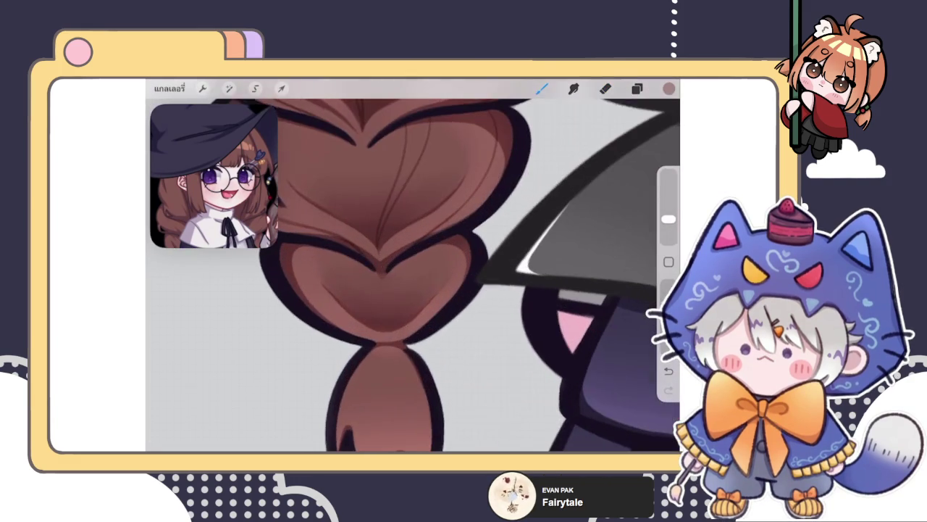
drag(359, 266, 385, 314)
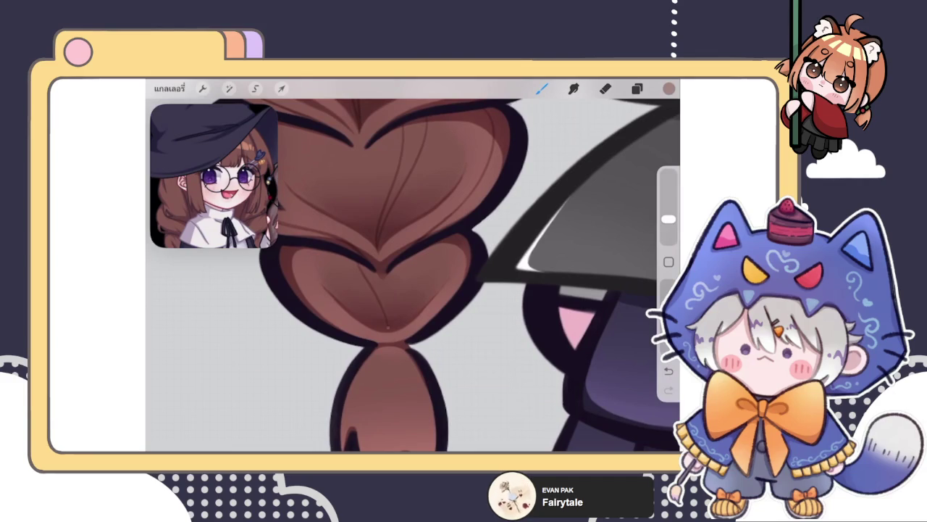
drag(337, 269, 380, 322)
key(ctrl+z)
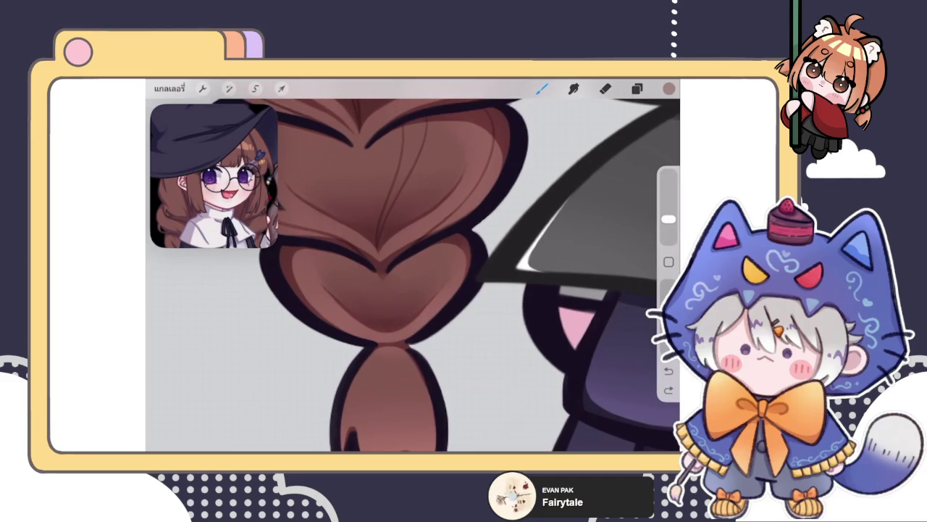
drag(333, 255, 386, 330)
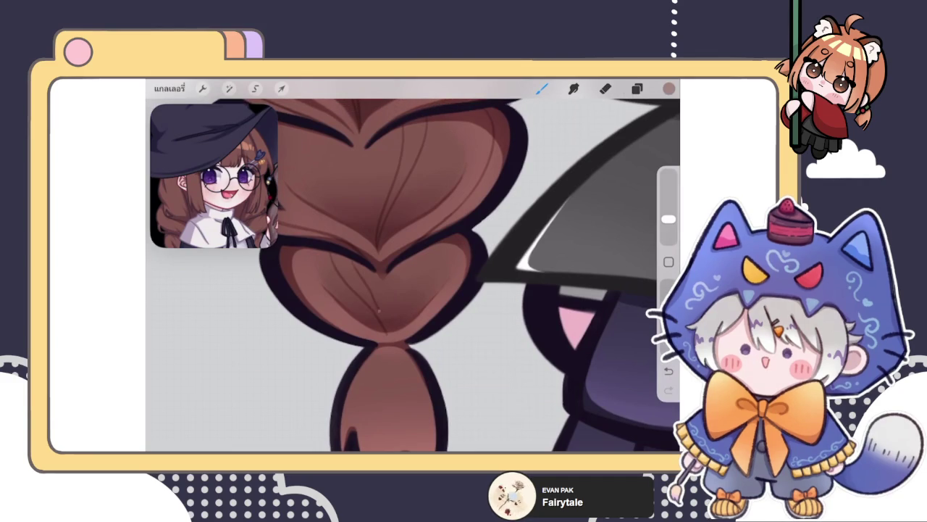
key(ctrl+z)
key(ctrl+shift+z)
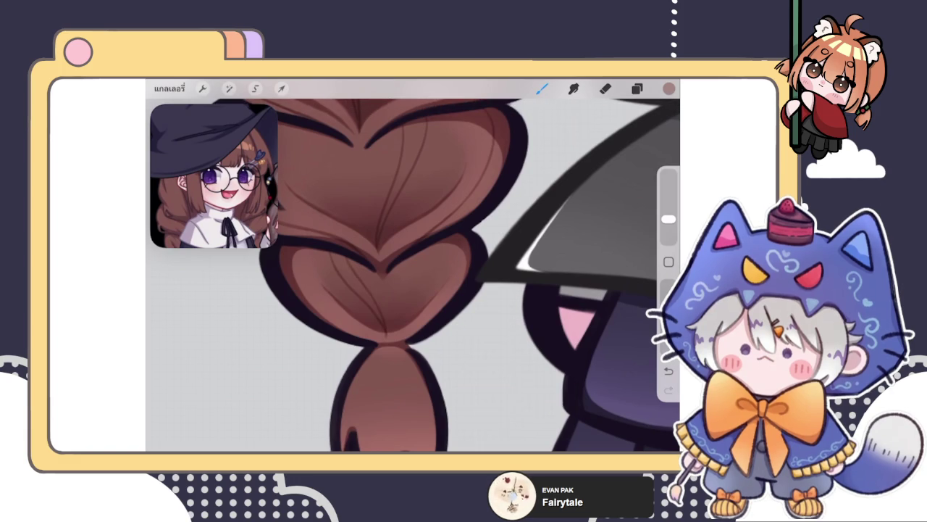
Try a short strand mark and undo the rejected trial strokes, ending on the brush
scroll(413, 275, up, 1)
scroll(413, 275, up, 1)
key(ctrl+z)
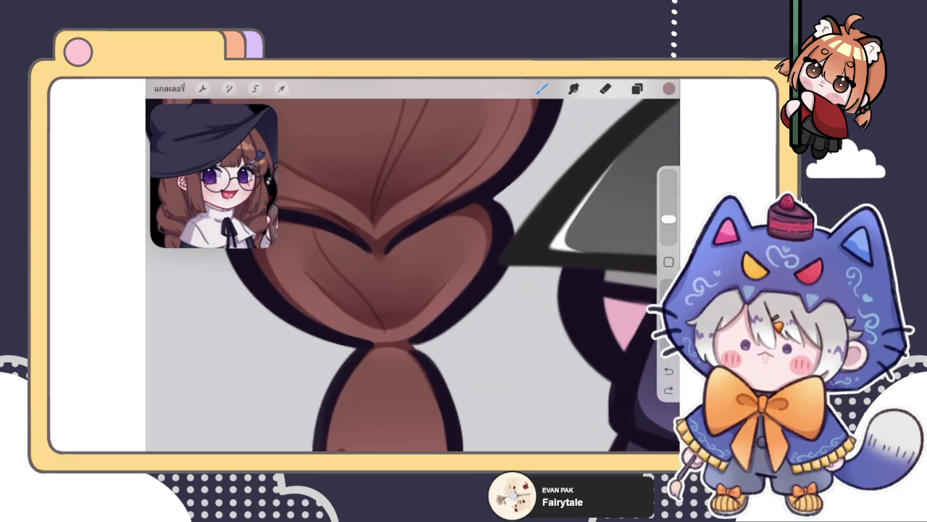
key(ctrl+z)
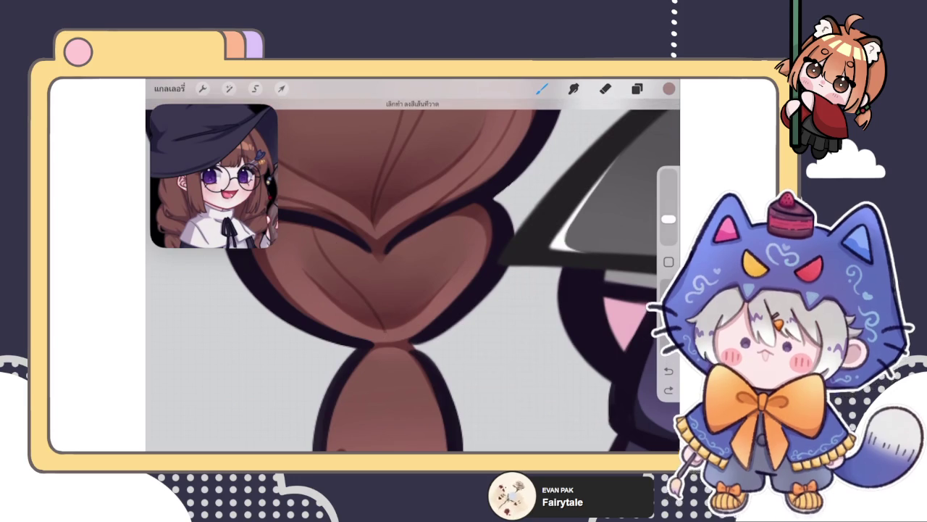
drag(339, 236, 343, 255)
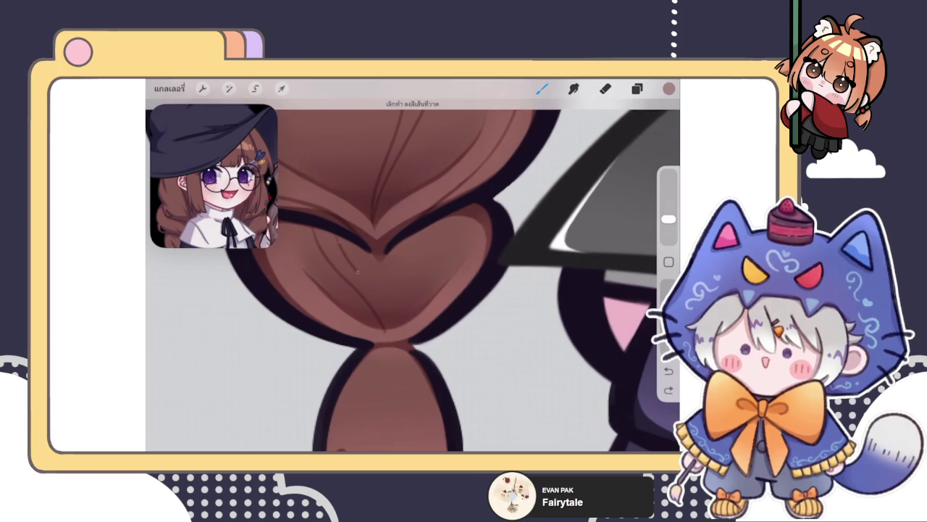
key(ctrl+z)
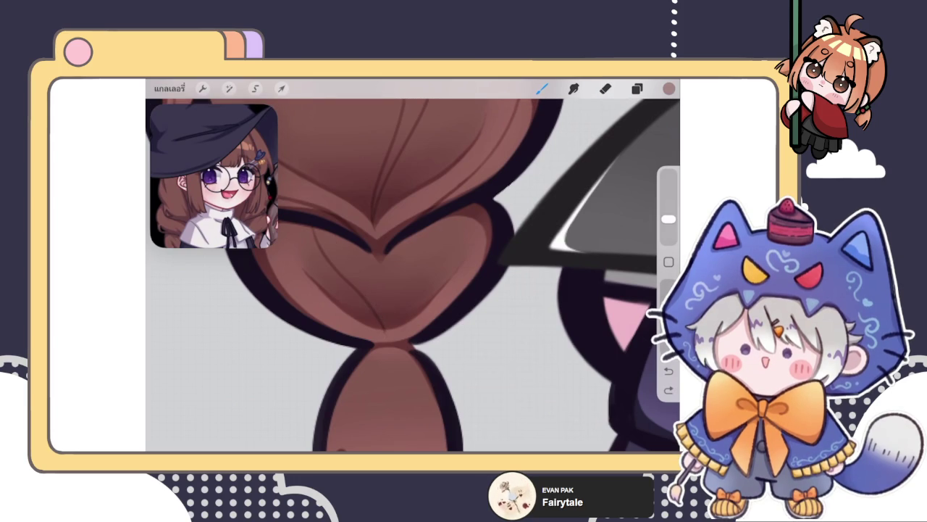
key(ctrl+shift+z)
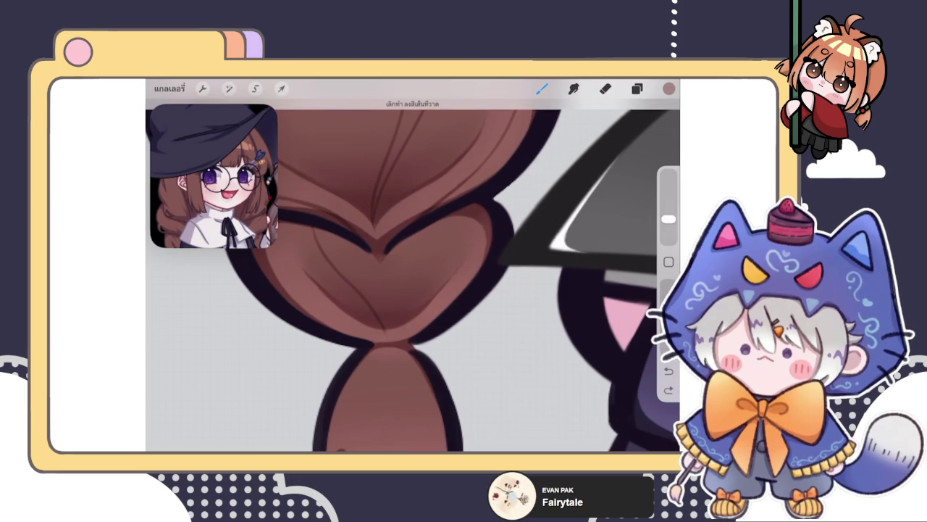
key(ctrl+z)
key(ctrl+shift+z)
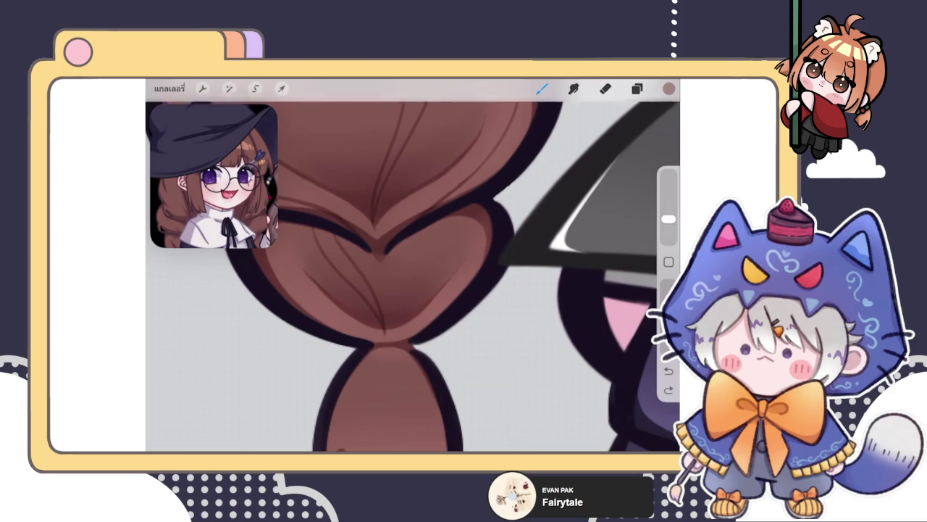
key(ctrl+z)
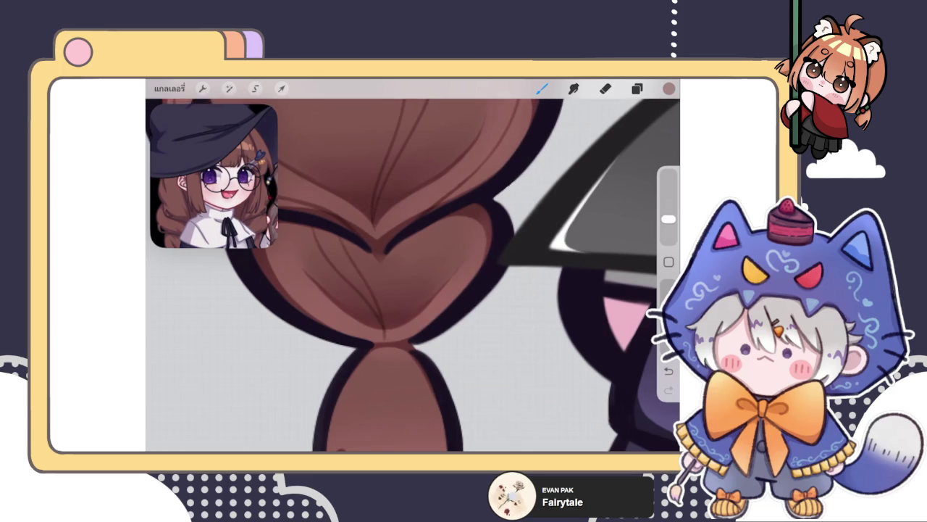
key(e)
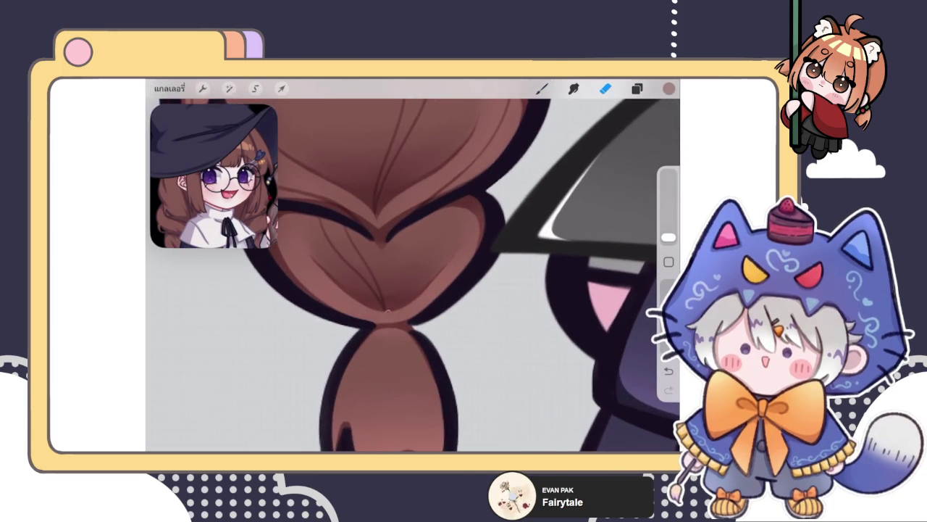
key(b)
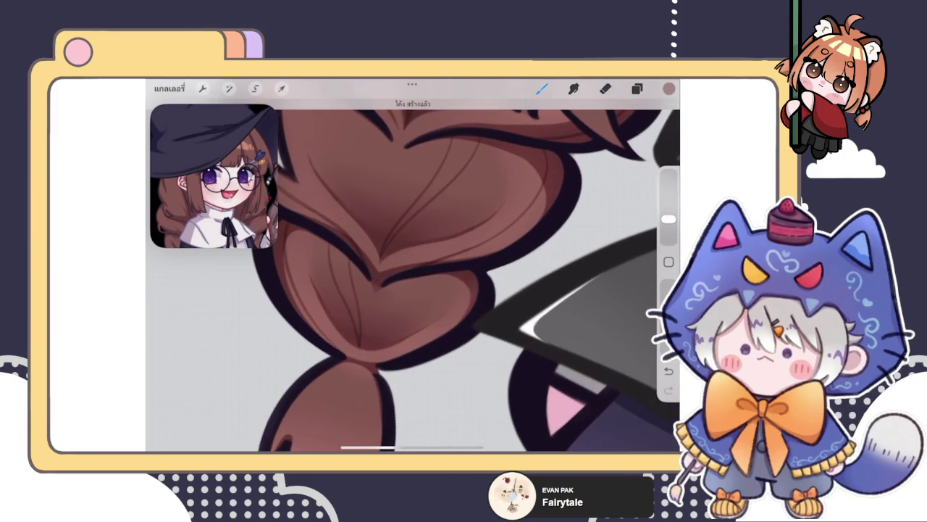
Draw a thin strand line and a short dark stroke down the braid tip
scroll(413, 276, down, 3)
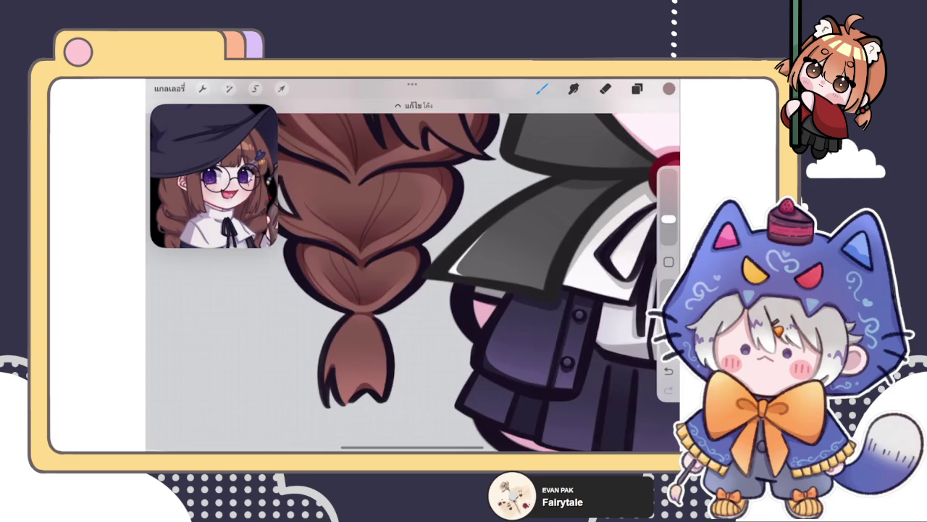
scroll(413, 275, up, 3)
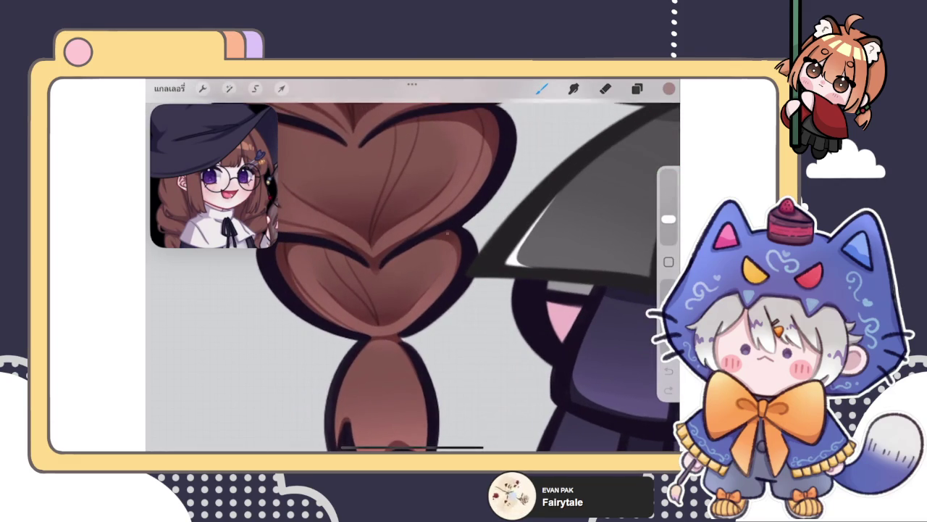
key(e)
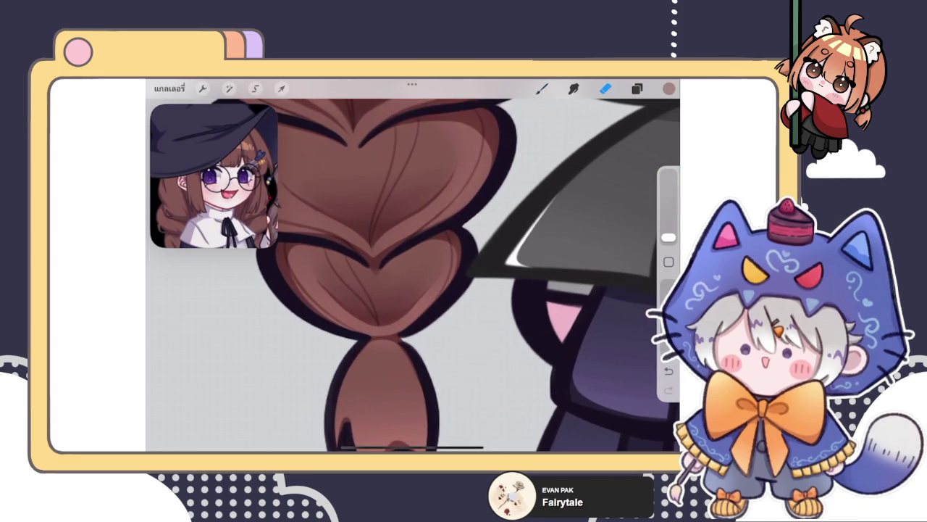
key(b)
scroll(413, 268, down, 5)
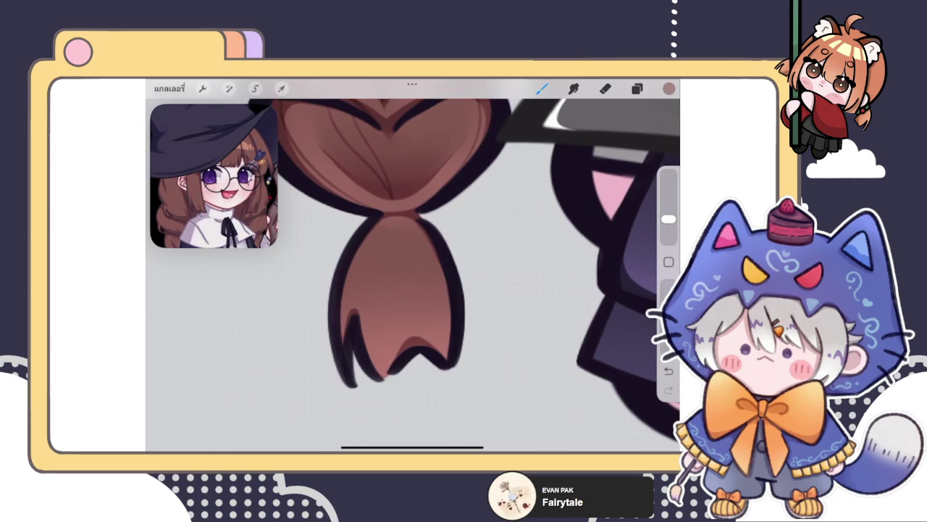
drag(377, 219, 385, 376)
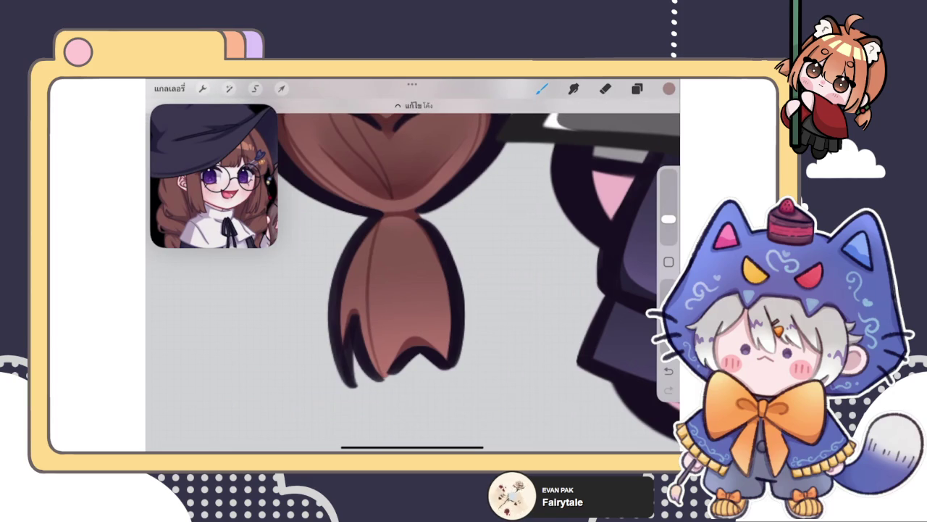
drag(428, 311, 429, 344)
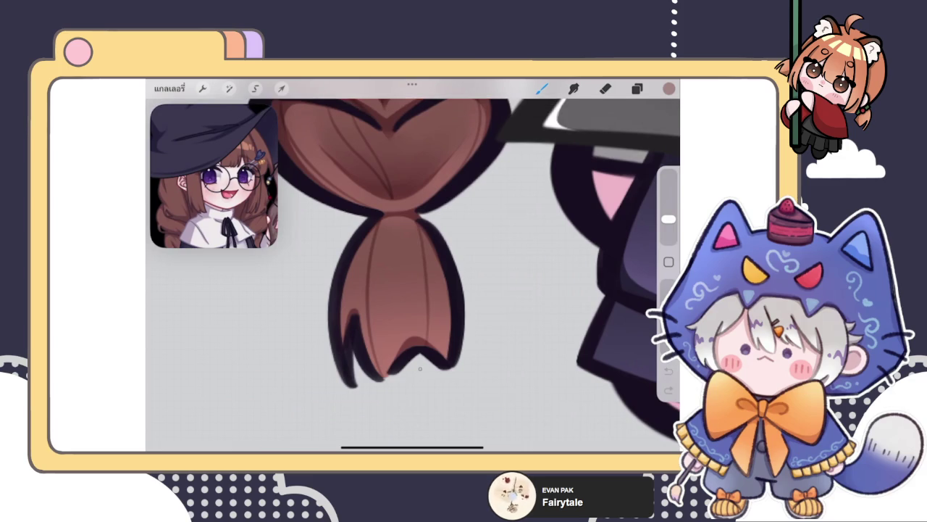
scroll(412, 268, down, 5)
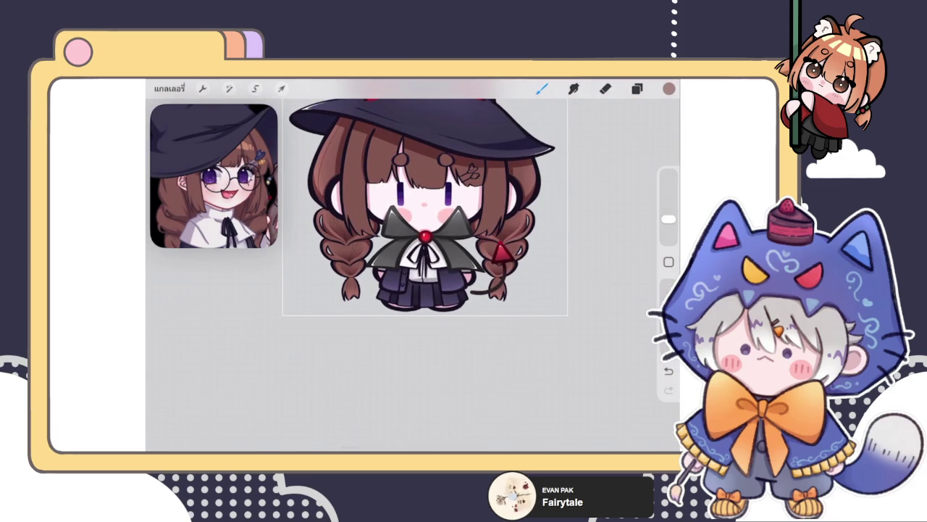
Hide the hat's red-horn layer and the brooch fill group
drag(567, 315, 587, 334)
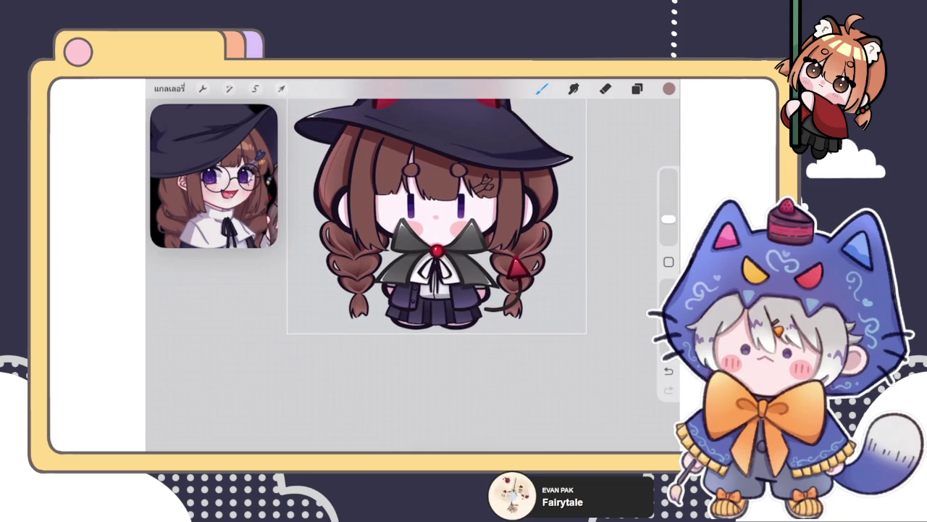
click(637, 88)
scroll(564, 305, up, 3)
click(632, 190)
scroll(564, 290, down, 5)
scroll(564, 290, down, 5)
click(565, 258)
click(633, 258)
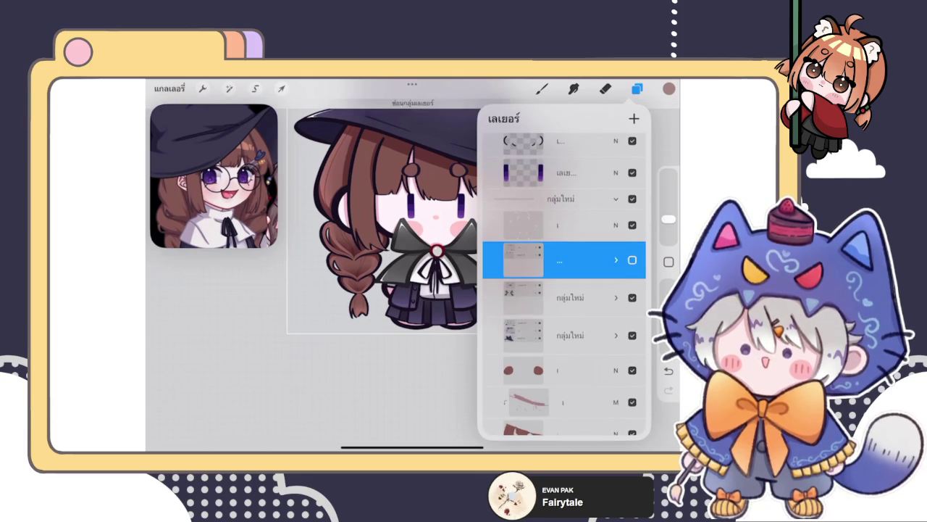
Select the hair shading layer and check its Multiply blend mode
scroll(564, 290, down, 5)
scroll(564, 289, down, 3)
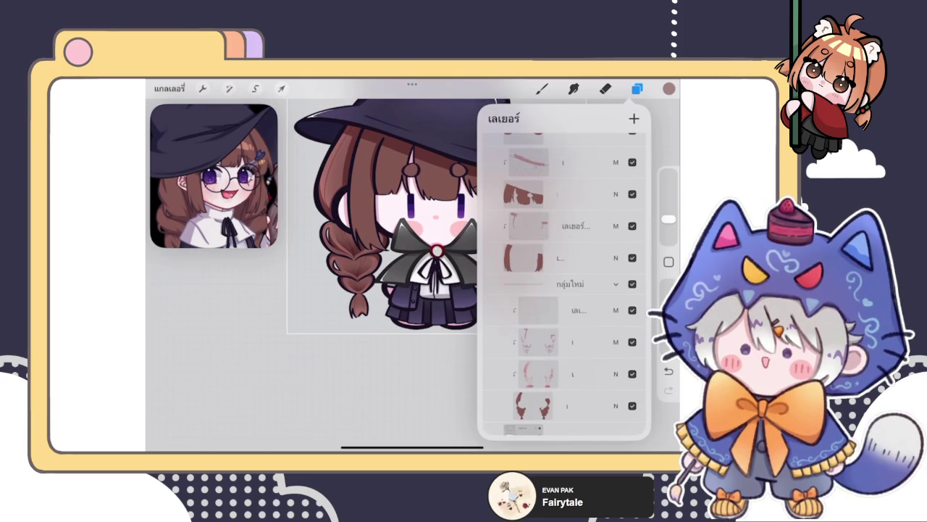
click(565, 310)
click(542, 88)
scroll(406, 239, up, 3)
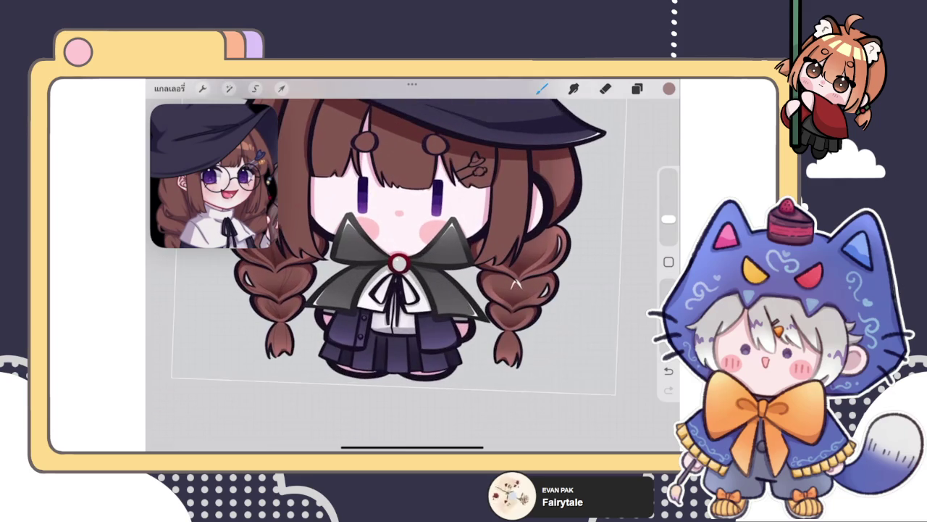
click(637, 87)
click(637, 88)
scroll(440, 298, up, 5)
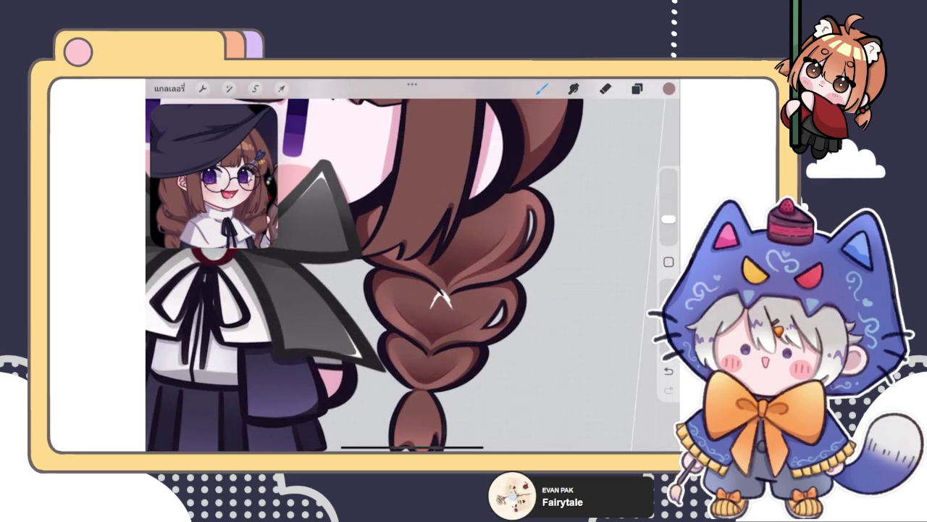
click(636, 87)
scroll(565, 290, up, 5)
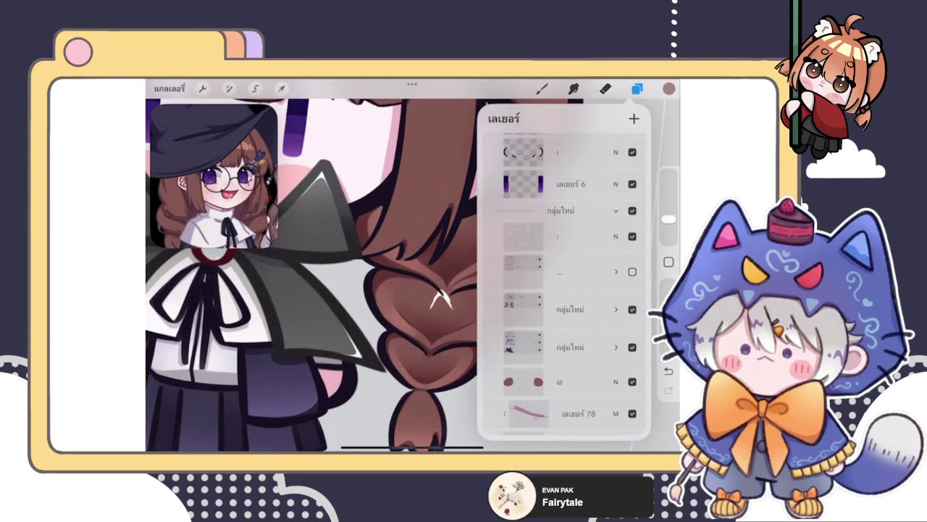
scroll(565, 289, down, 5)
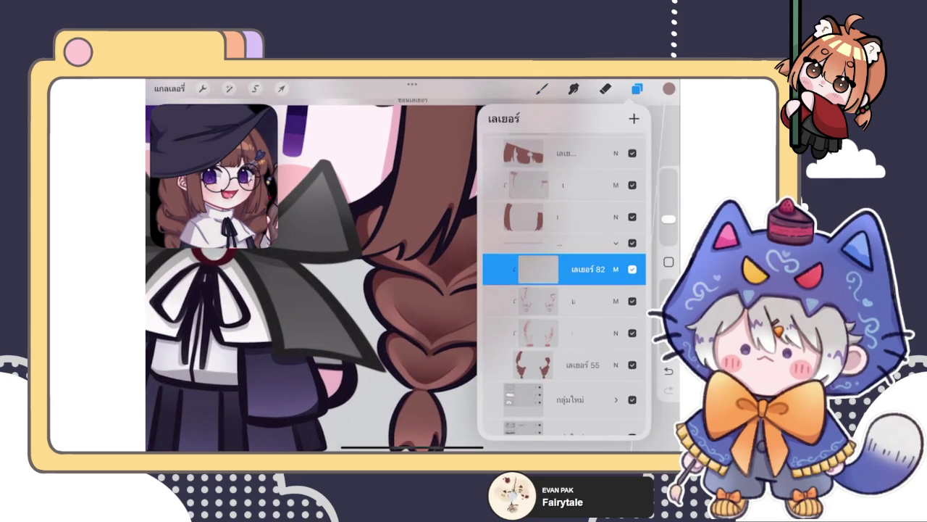
click(636, 87)
scroll(397, 276, down, 5)
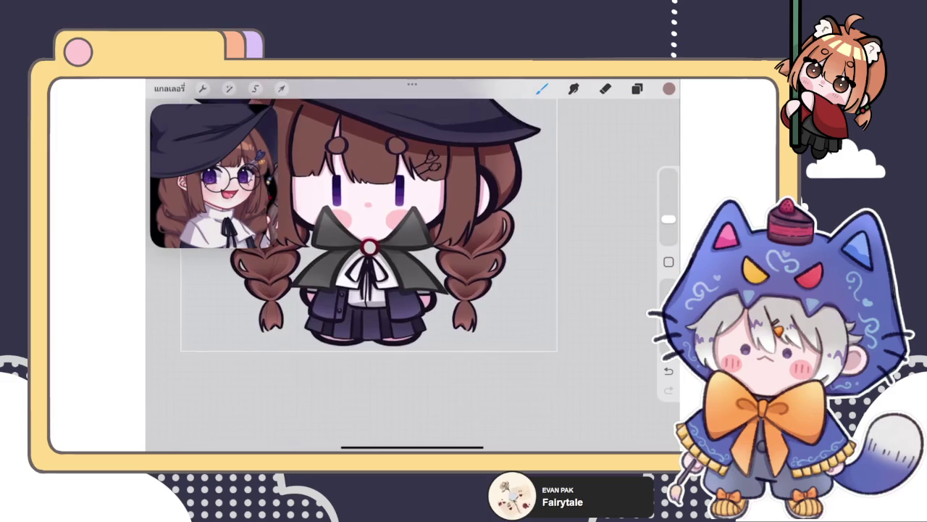
click(637, 88)
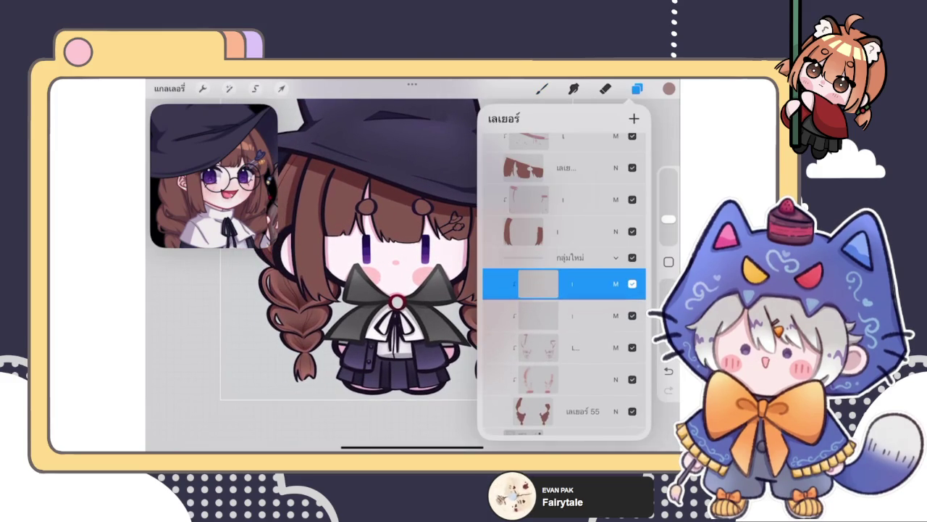
click(615, 284)
click(615, 218)
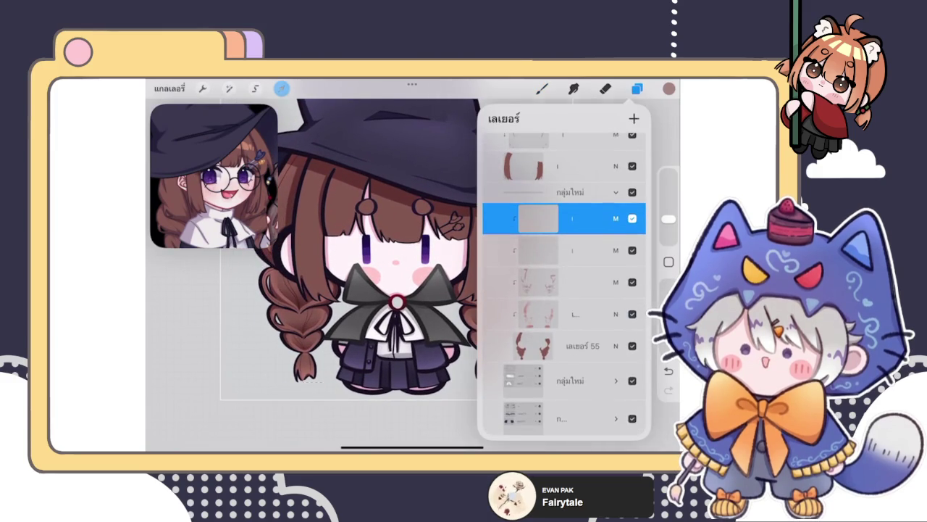
Nudge the right braid's shading a few pixels down and zoom around to check the fit
click(281, 87)
scroll(352, 239, up, 3)
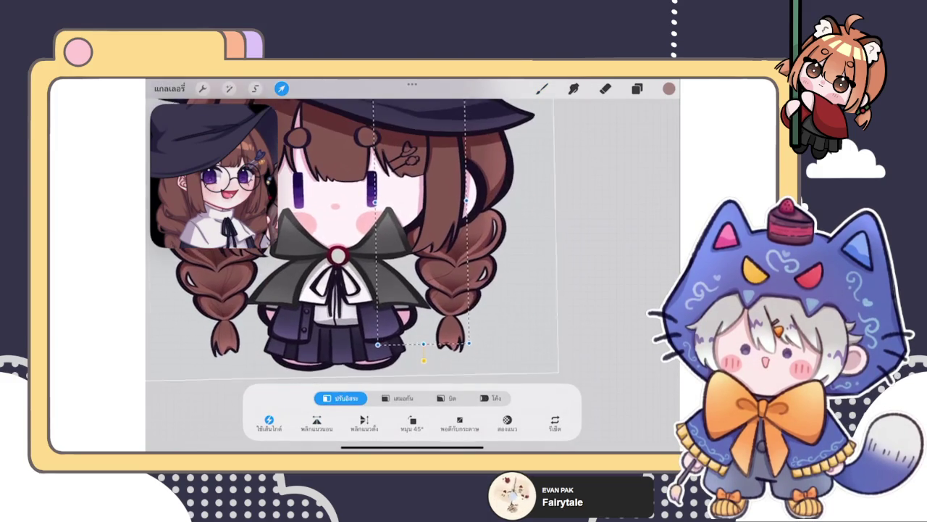
drag(463, 282, 456, 290)
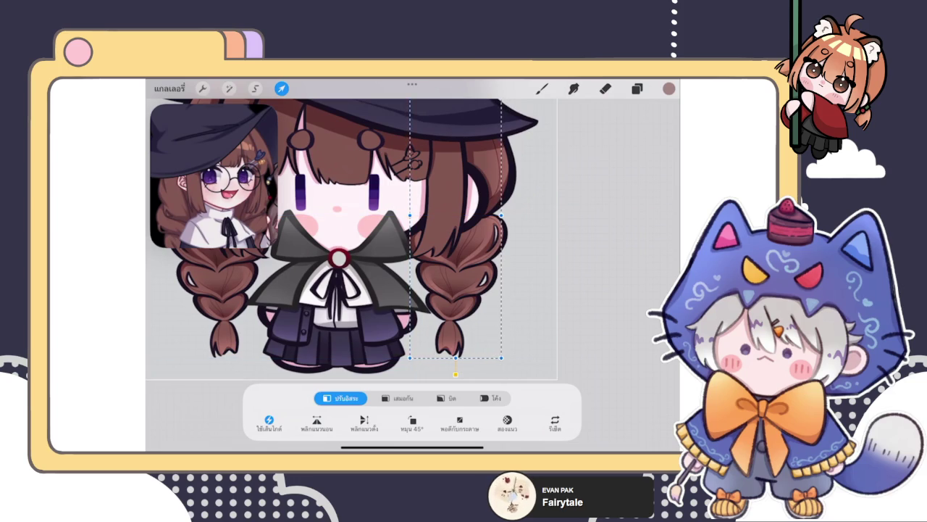
key(b)
scroll(449, 304, up, 3)
scroll(449, 304, up, 2)
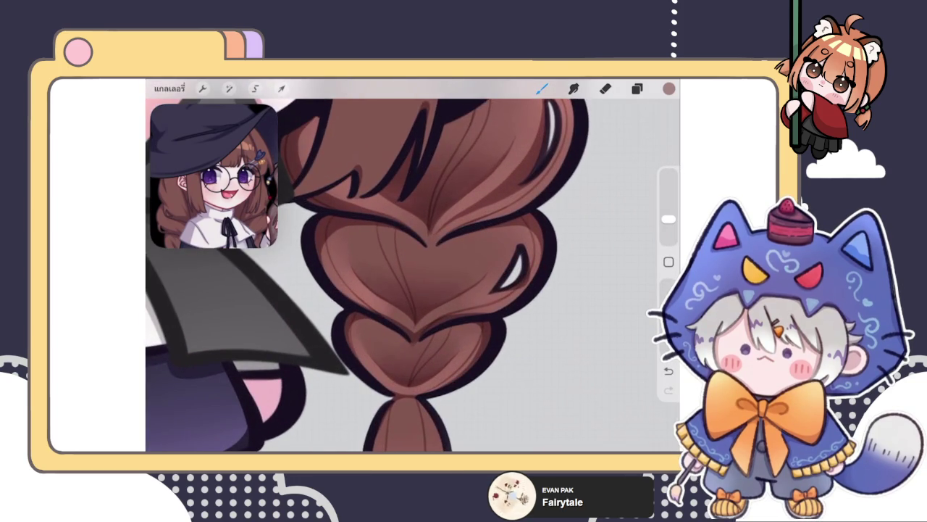
scroll(406, 275, down, 3)
scroll(406, 275, down, 1)
scroll(413, 275, down, 3)
scroll(413, 276, up, 3)
scroll(413, 276, up, 2)
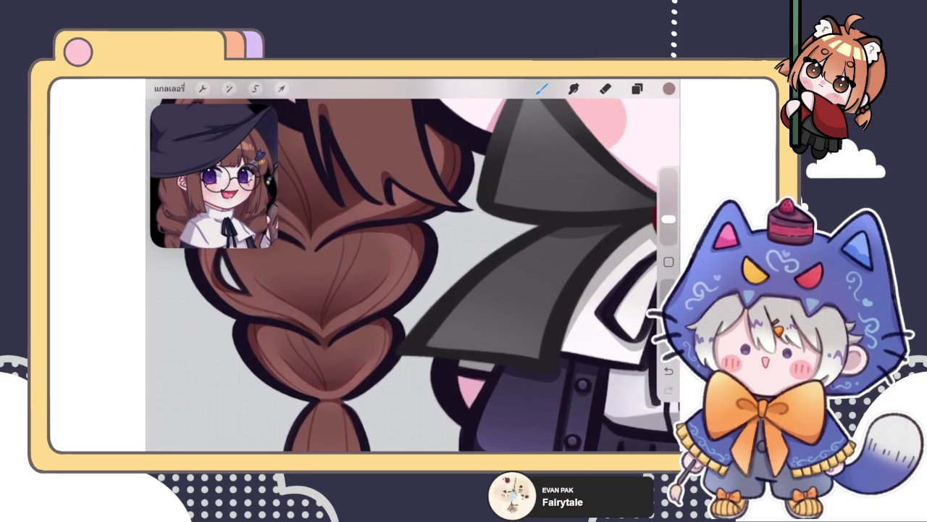
scroll(412, 275, down, 3)
scroll(413, 275, up, 3)
scroll(412, 275, up, 1)
scroll(413, 275, down, 3)
scroll(413, 275, down, 1)
scroll(413, 276, up, 3)
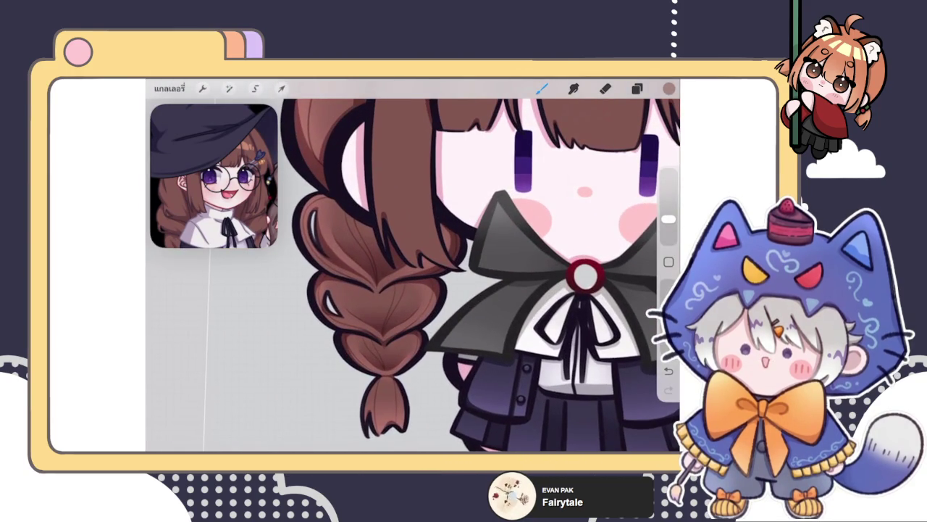
scroll(413, 276, down, 3)
scroll(413, 275, up, 3)
scroll(413, 275, down, 1)
Reposition the braid shading once more so it sits inside the braid outline
click(281, 87)
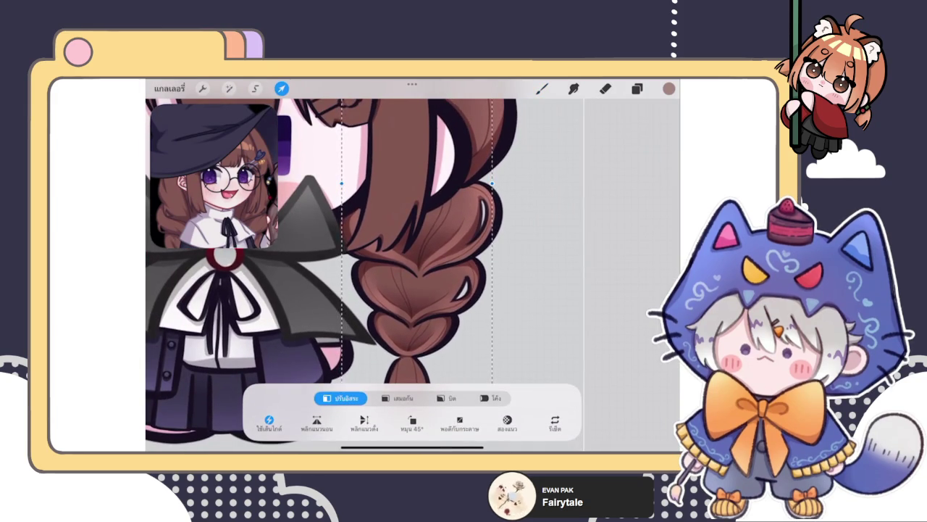
key(b)
scroll(346, 254, down, 3)
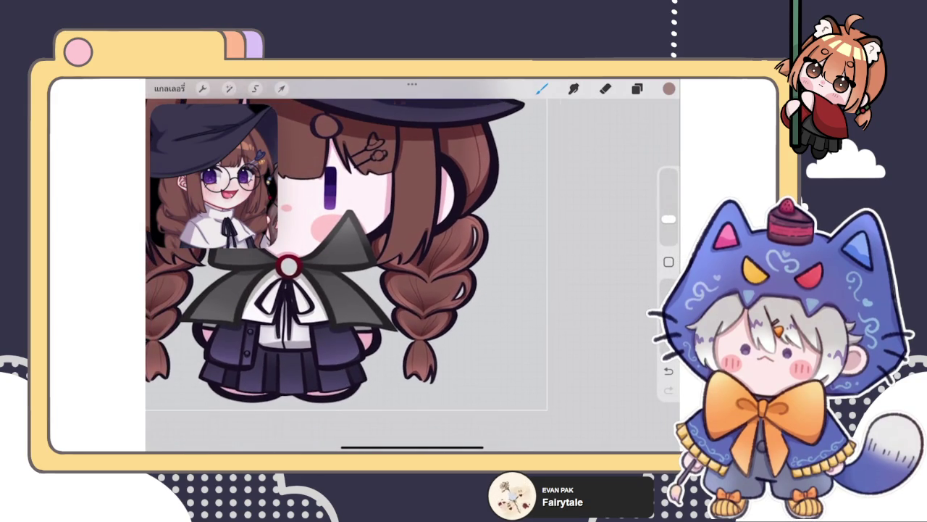
scroll(427, 304, up, 3)
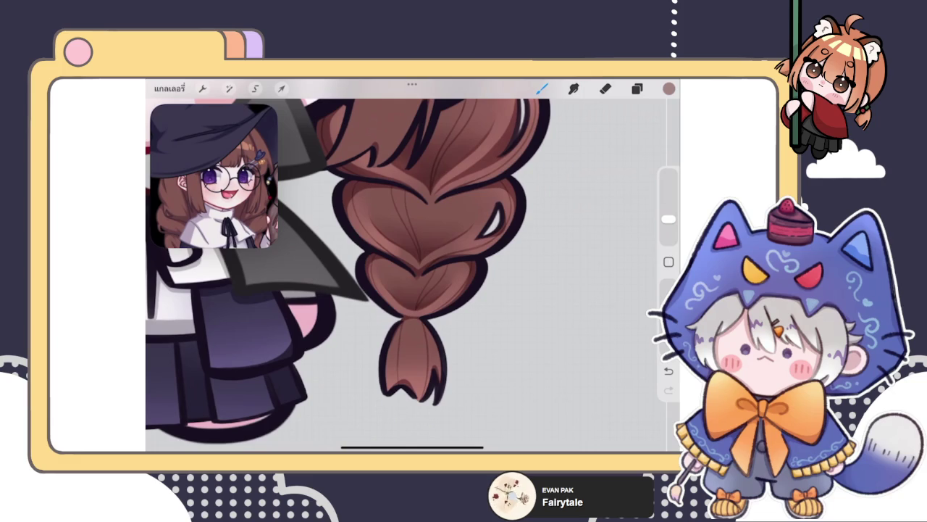
scroll(340, 261, down, 3)
scroll(341, 232, down, 2)
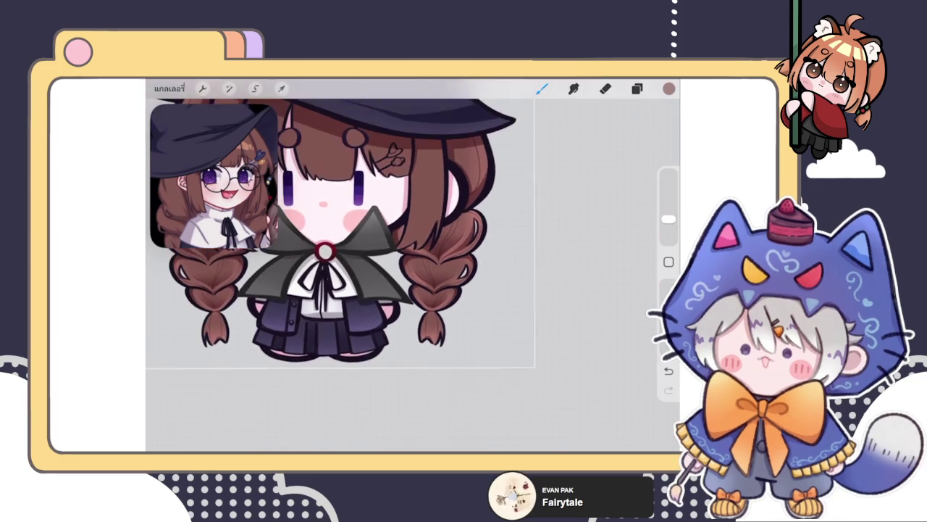
scroll(341, 232, down, 3)
click(637, 88)
click(538, 283)
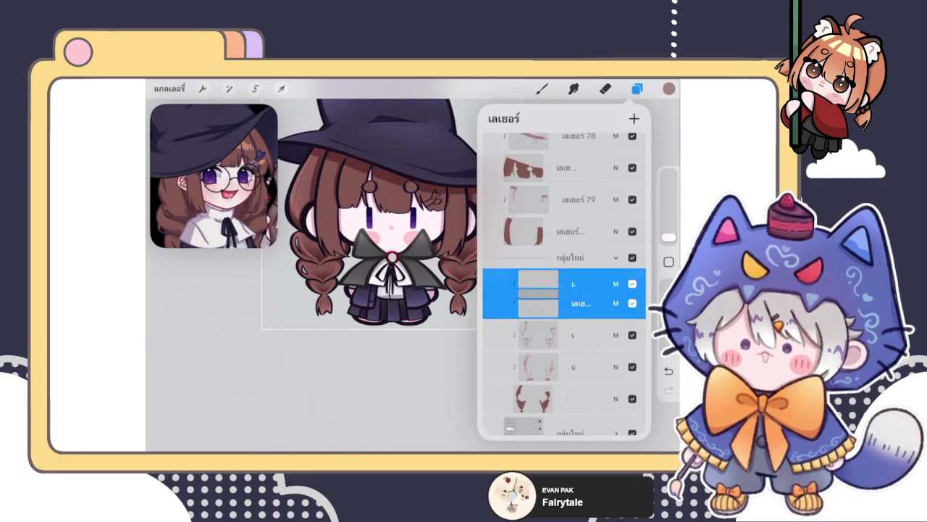
Expand the hair group in the Layers panel and select the empty layer inside it
click(605, 88)
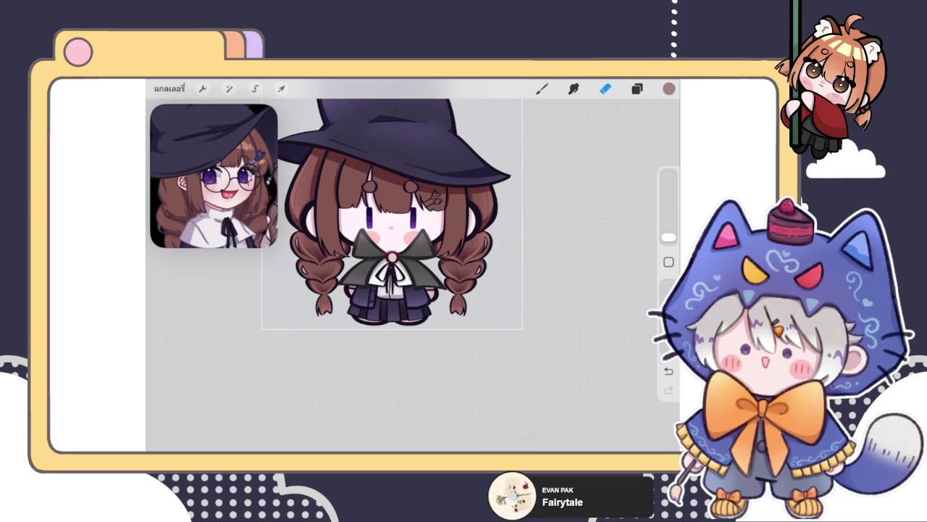
click(636, 88)
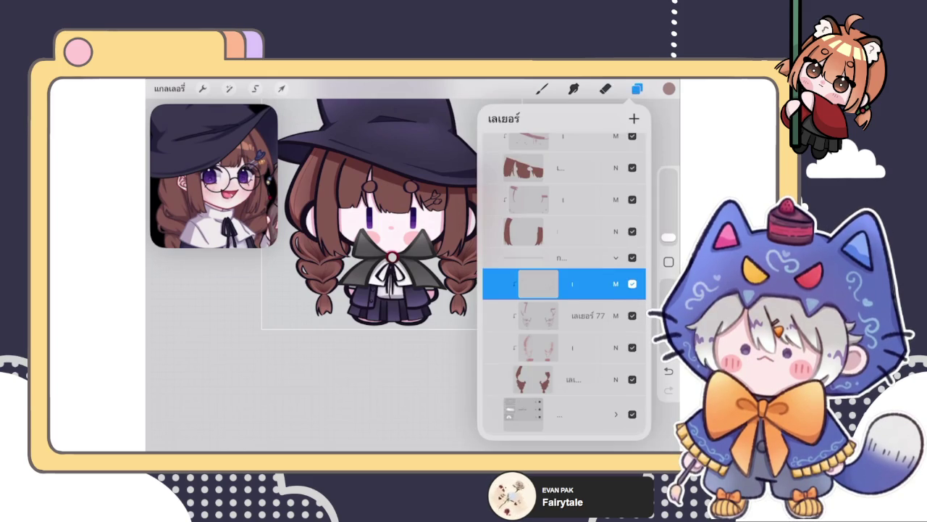
click(558, 257)
click(616, 258)
click(558, 265)
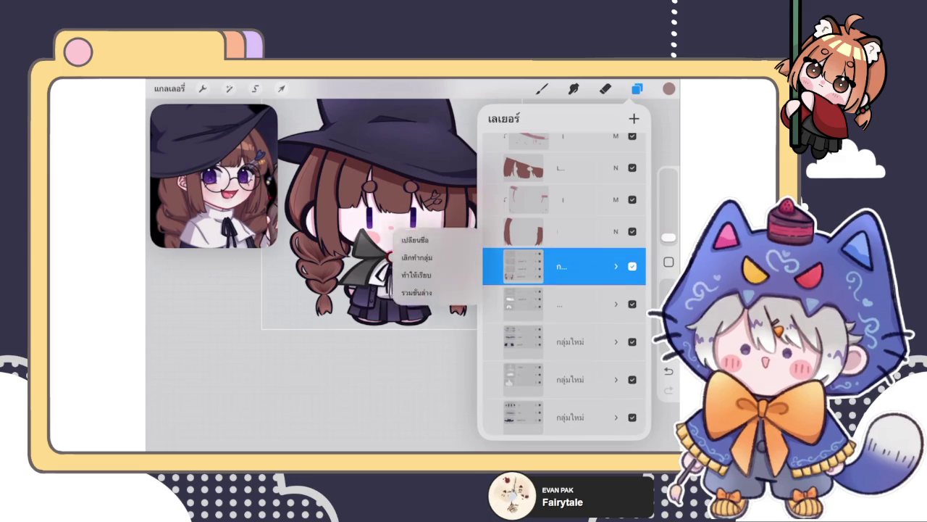
click(616, 266)
click(579, 283)
Clip the empty layer to the hair below and set its blend mode to Multiply
click(538, 283)
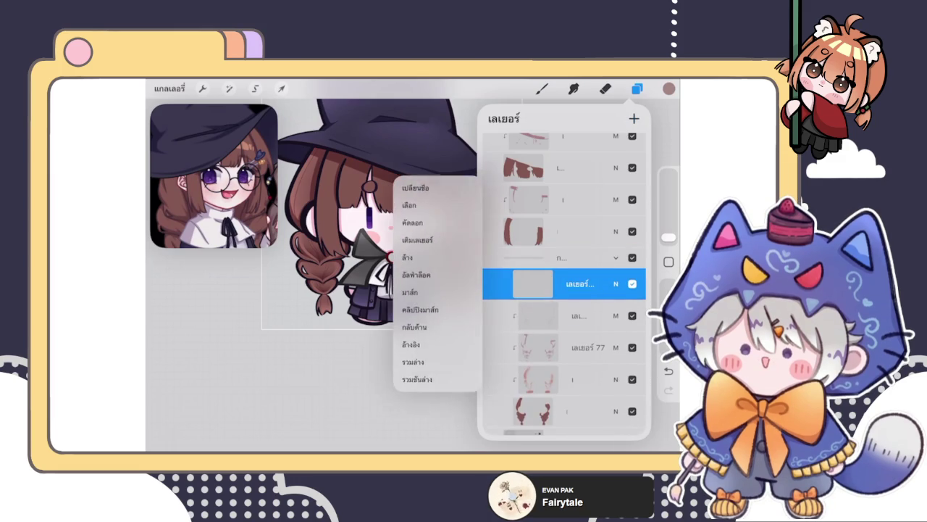
click(538, 283)
click(616, 283)
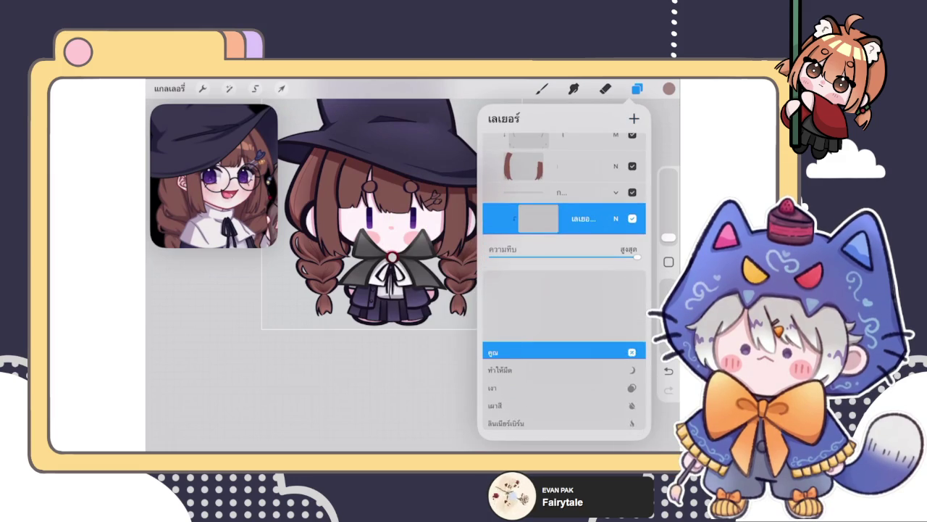
click(632, 218)
Pick a darker brown colour for the hair shading
click(636, 88)
click(668, 89)
click(542, 88)
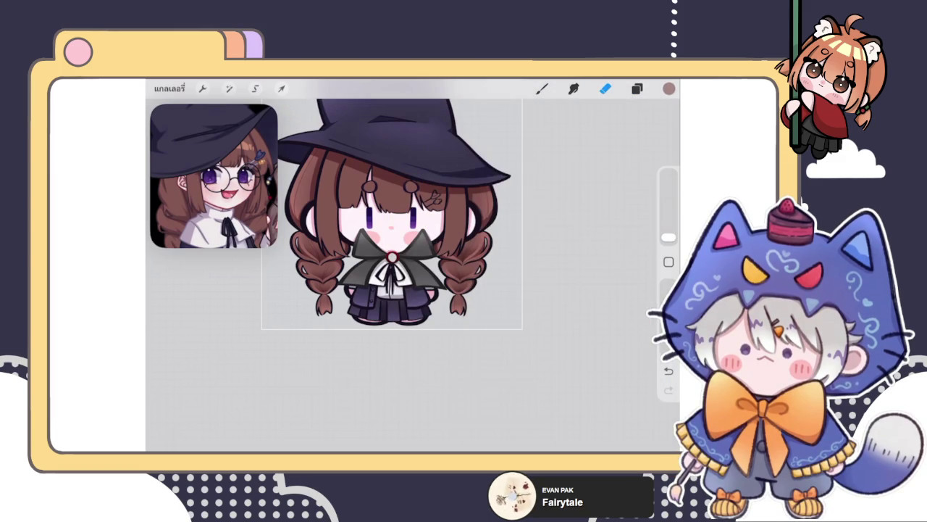
scroll(391, 217, up, 2)
scroll(391, 217, up, 3)
scroll(391, 217, up, 3)
Paint darker brown shading along the left edges of the hair strands beside the face
mouse_move(362, 235)
mouse_down()
mouse_move(338, 322)
mouse_move(334, 305)
mouse_up()
drag(366, 250, 345, 326)
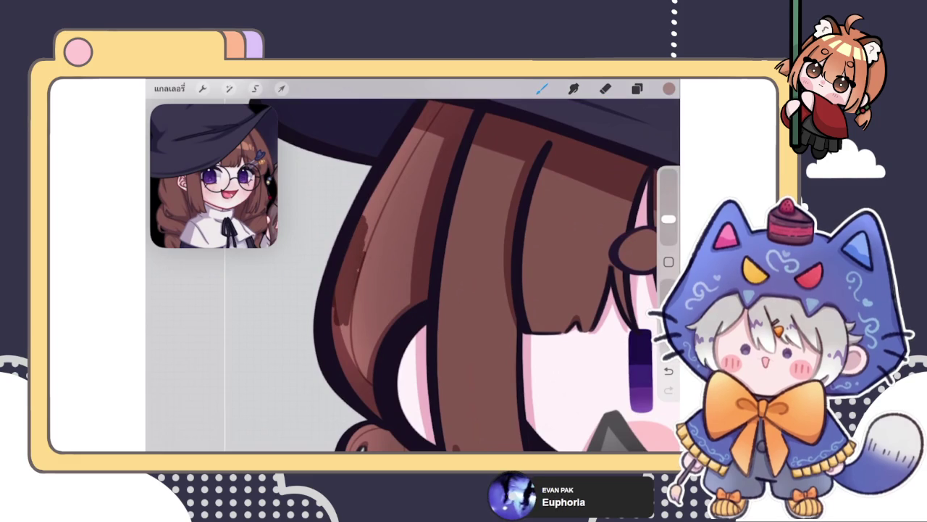
mouse_move(390, 179)
mouse_down()
mouse_move(367, 226)
mouse_move(363, 216)
mouse_up()
drag(351, 314, 346, 357)
scroll(412, 275, up, 2)
mouse_move(392, 235)
mouse_down()
mouse_move(360, 315)
mouse_move(361, 385)
mouse_up()
drag(376, 302, 359, 392)
drag(363, 340, 356, 368)
drag(355, 305, 374, 381)
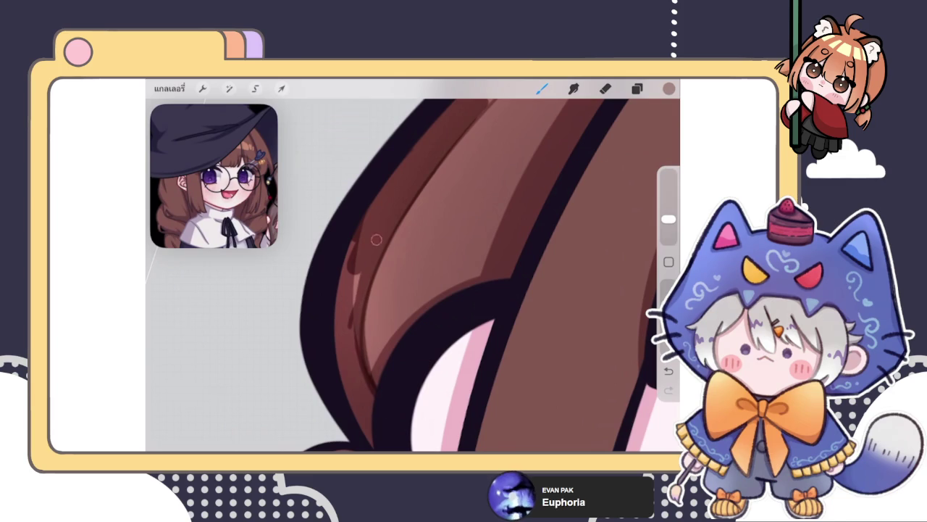
drag(352, 275, 352, 373)
drag(345, 246, 356, 413)
Resize the eraser slightly, then draw a dark stroke along the hair outline
click(605, 88)
drag(668, 237, 668, 231)
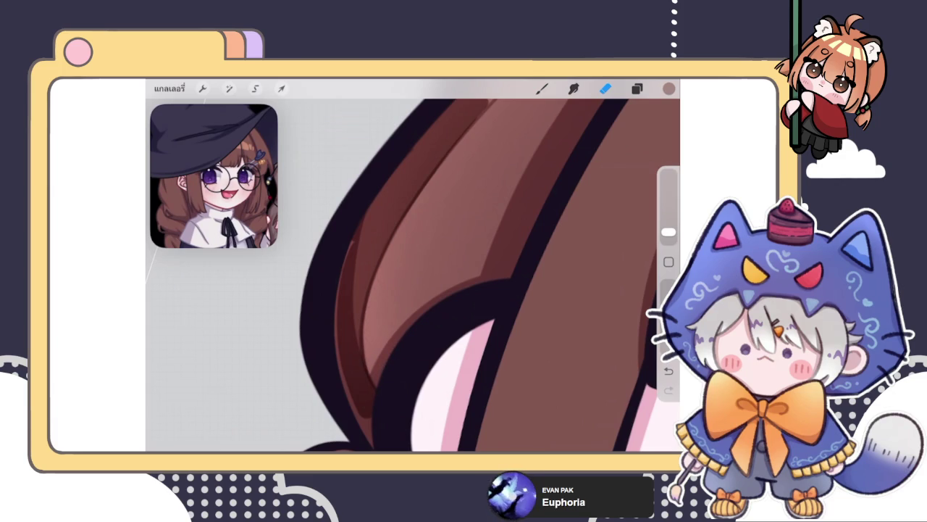
scroll(412, 276, up, 2)
click(542, 88)
scroll(413, 275, down, 2)
mouse_move(371, 233)
mouse_down()
mouse_move(361, 348)
mouse_move(374, 394)
mouse_up()
scroll(413, 276, up, 2)
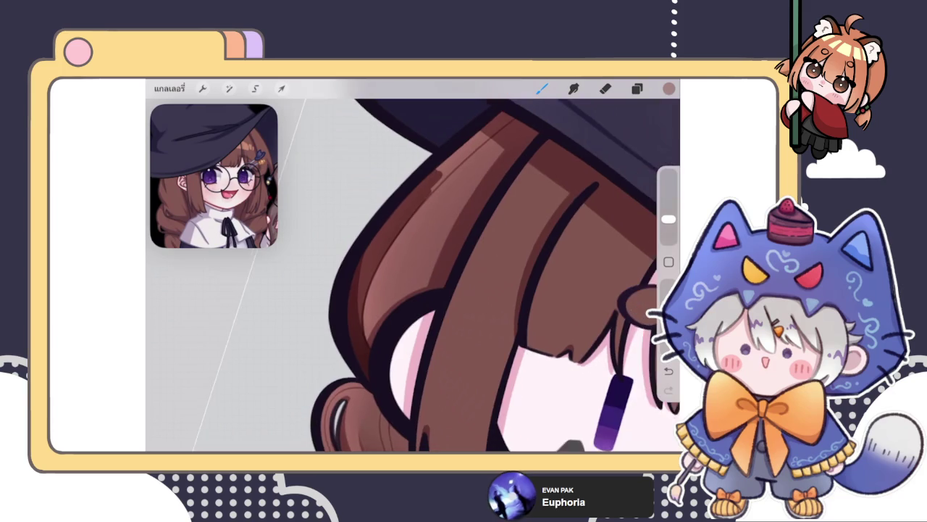
scroll(413, 275, up, 2)
scroll(412, 275, up, 3)
Repaint the upper hair strand with smoother, darker brown strokes along its upper edge
mouse_move(450, 173)
mouse_down()
mouse_move(380, 254)
mouse_move(342, 333)
mouse_up()
drag(453, 209, 373, 297)
drag(507, 149, 395, 260)
drag(533, 116, 437, 188)
scroll(435, 276, down, 1)
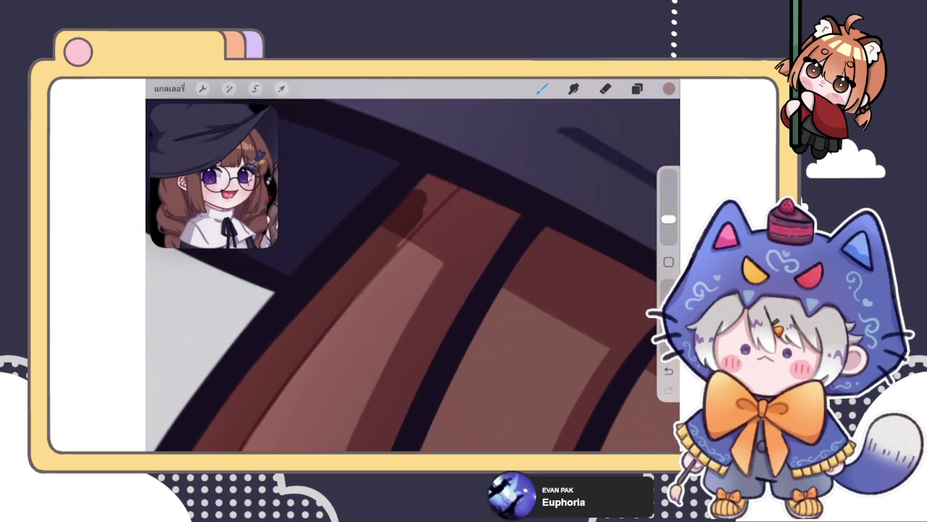
drag(455, 179, 379, 243)
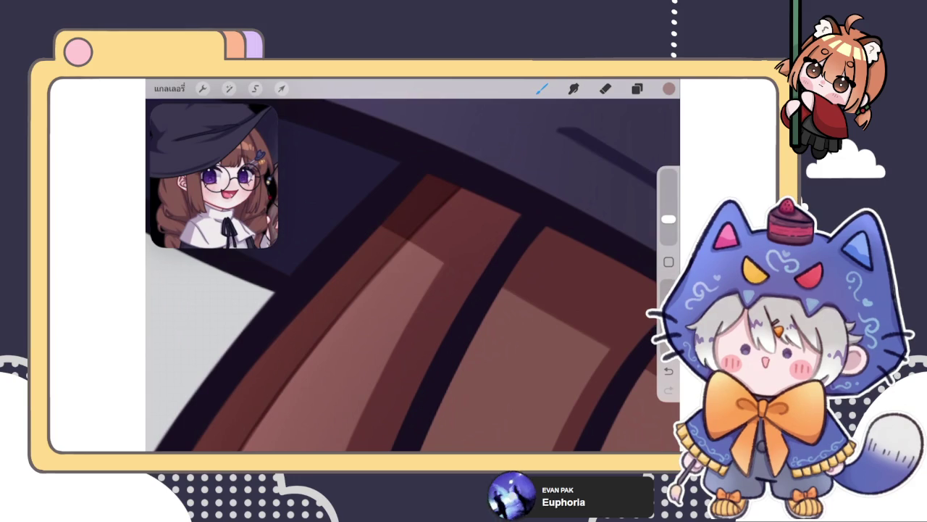
scroll(413, 275, down, 3)
scroll(413, 276, down, 3)
scroll(406, 377, up, 1)
scroll(406, 377, up, 3)
scroll(406, 376, up, 2)
scroll(405, 377, up, 2)
Shade the strand's upper-left, left and lower-left edges with faint darker brown
drag(379, 204, 385, 210)
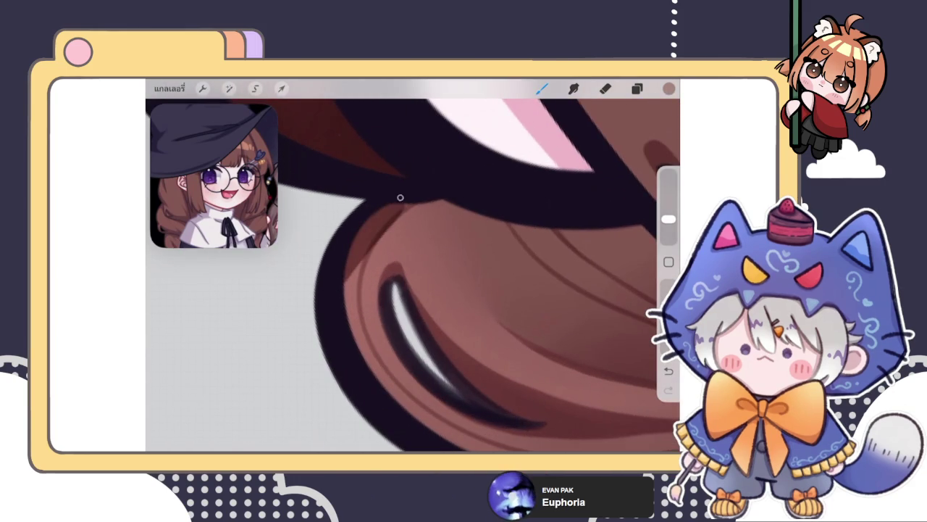
drag(366, 255, 350, 341)
drag(346, 284, 385, 389)
mouse_move(366, 321)
mouse_down()
mouse_move(392, 391)
mouse_move(431, 424)
mouse_up()
drag(387, 371, 448, 433)
scroll(413, 275, down, 2)
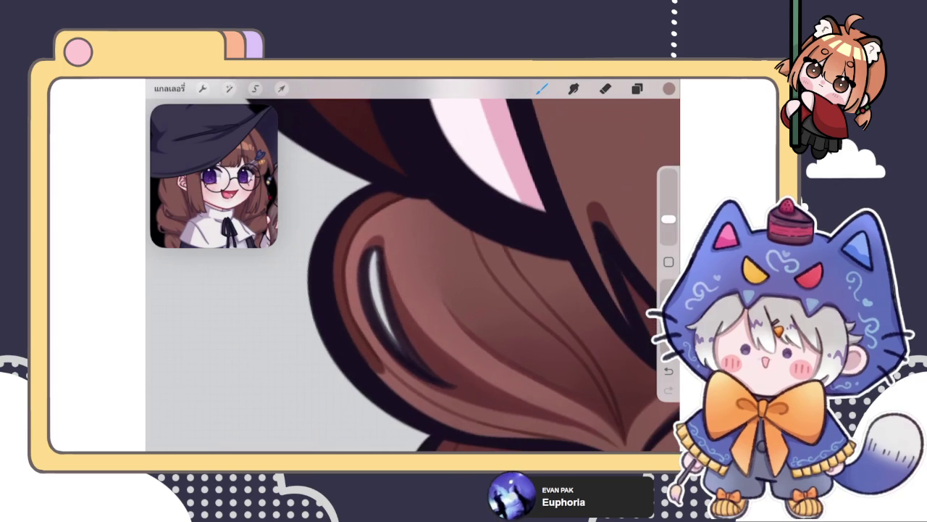
Trim the white hair highlight slimmer, then add faint darker strokes along the hair's left edge
click(606, 88)
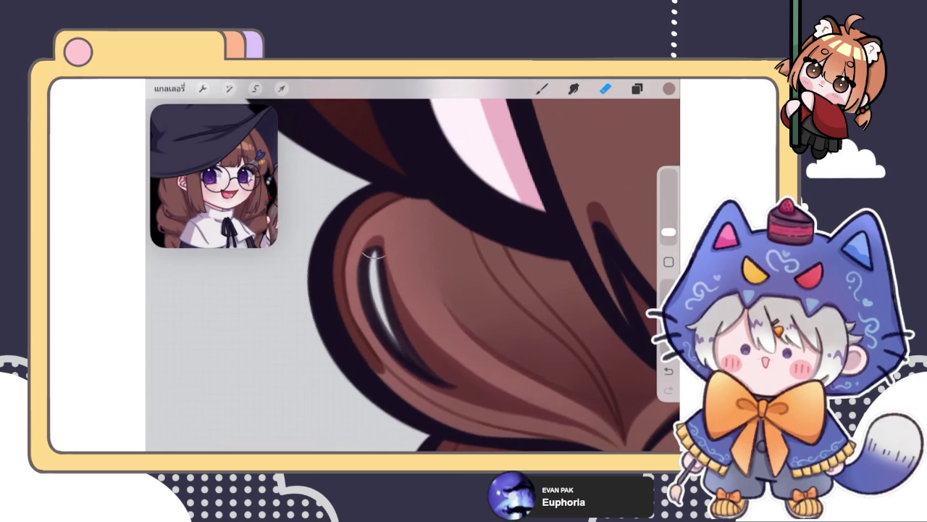
drag(371, 265, 406, 355)
scroll(413, 275, down, 2)
click(542, 88)
scroll(413, 275, up, 2)
drag(354, 304, 380, 362)
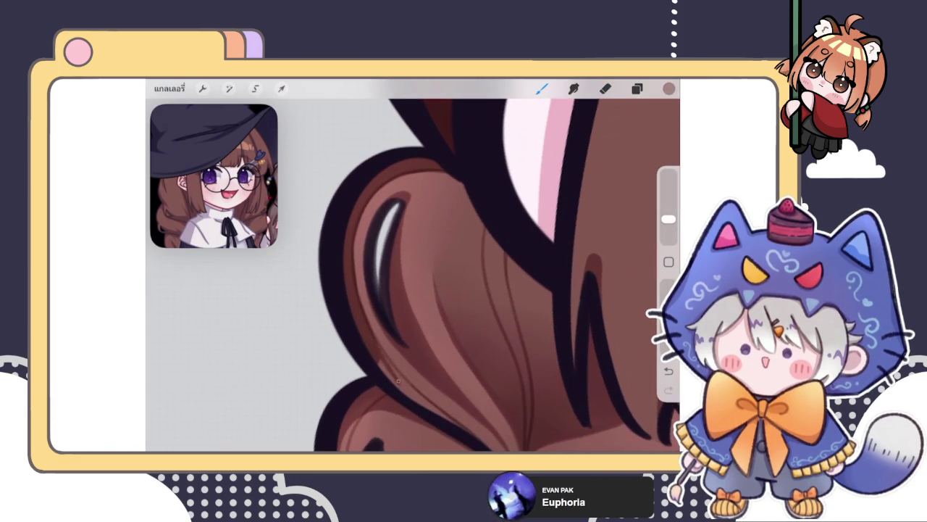
scroll(435, 275, down, 2)
scroll(413, 275, up, 2)
drag(352, 284, 373, 316)
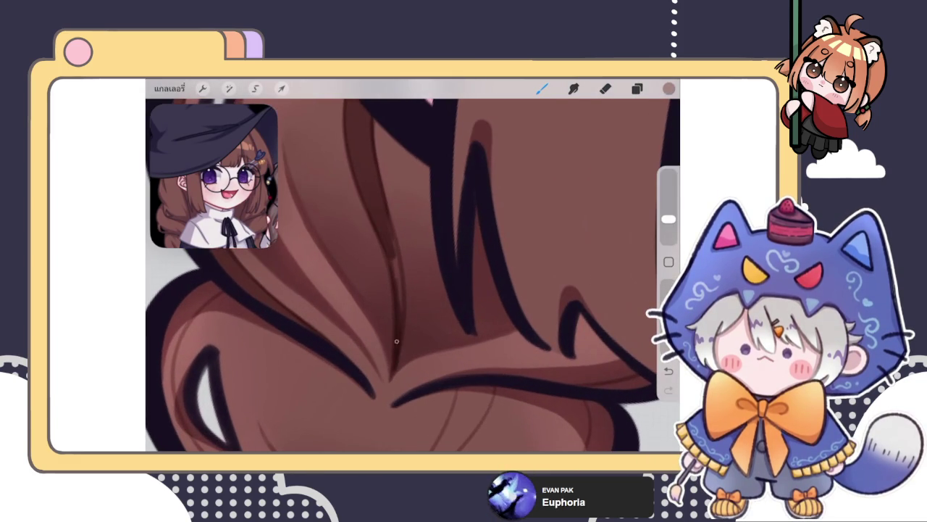
Paint thin dark-brown strand lines and strokes along the hair edges
drag(400, 323, 390, 234)
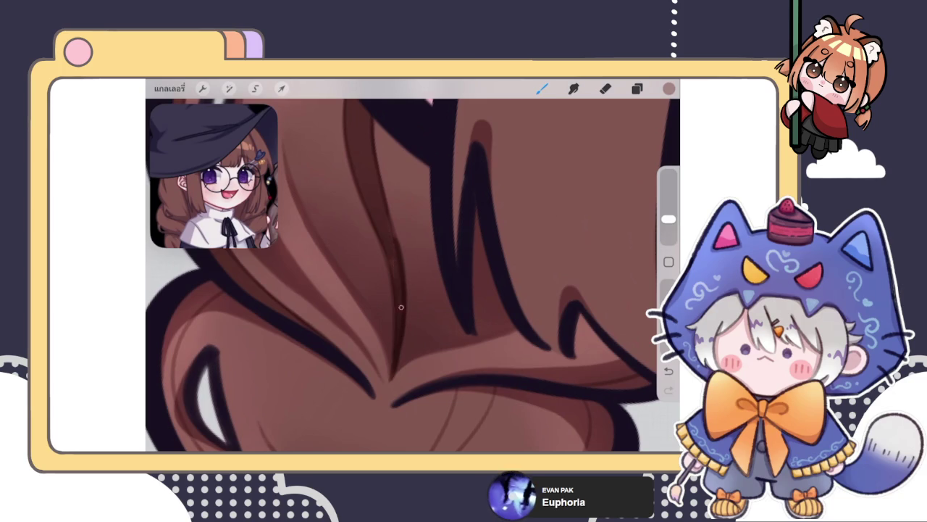
drag(389, 271, 374, 229)
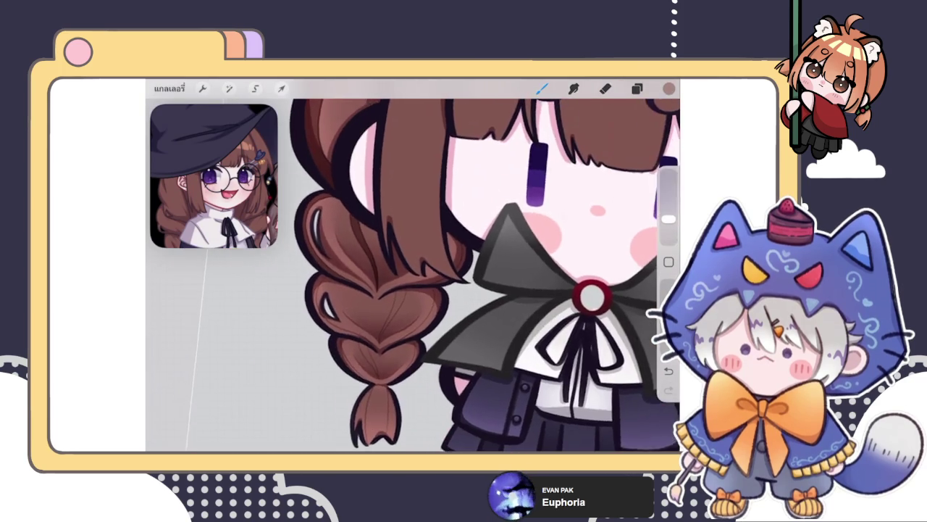
drag(475, 171, 484, 191)
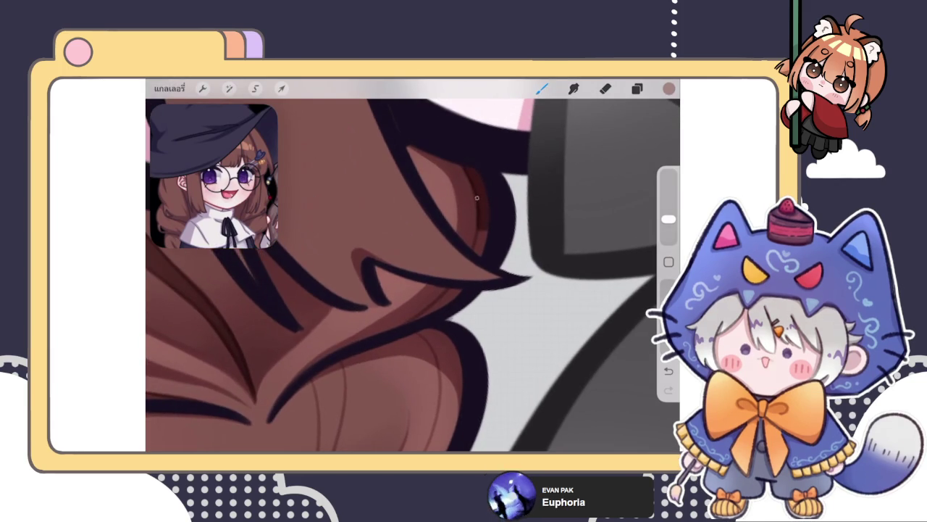
drag(478, 231, 482, 255)
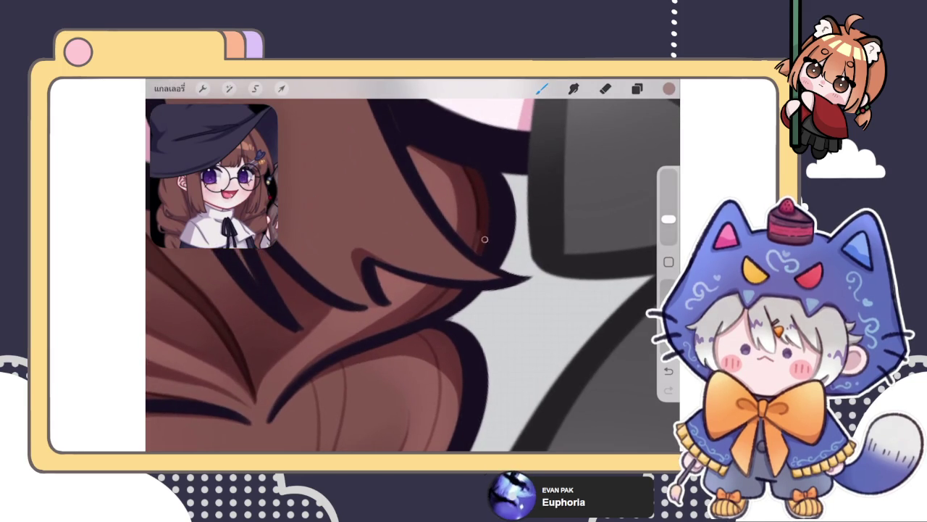
drag(461, 290, 447, 296)
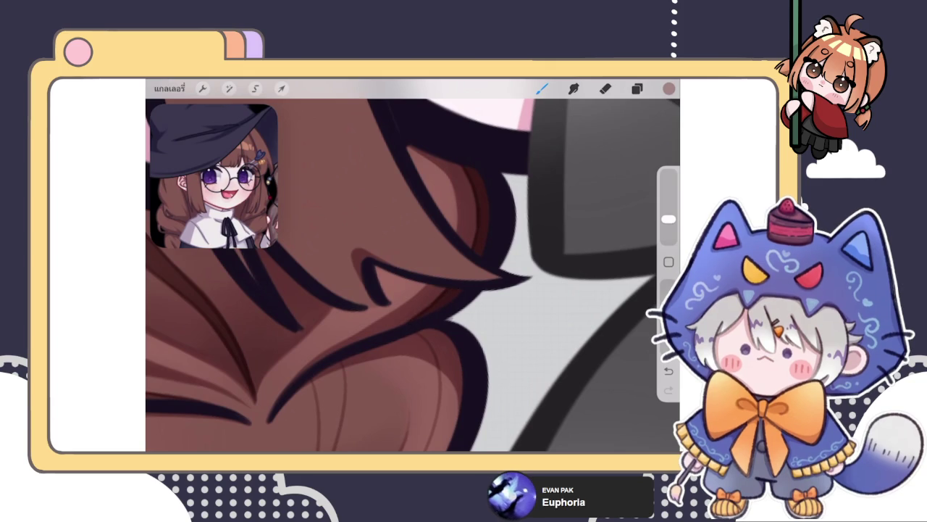
scroll(464, 281, down, 5)
scroll(355, 333, up, 3)
scroll(355, 333, up, 3)
Draw thin dark-brown shading strokes down the folds of the upper braid
drag(403, 201, 407, 235)
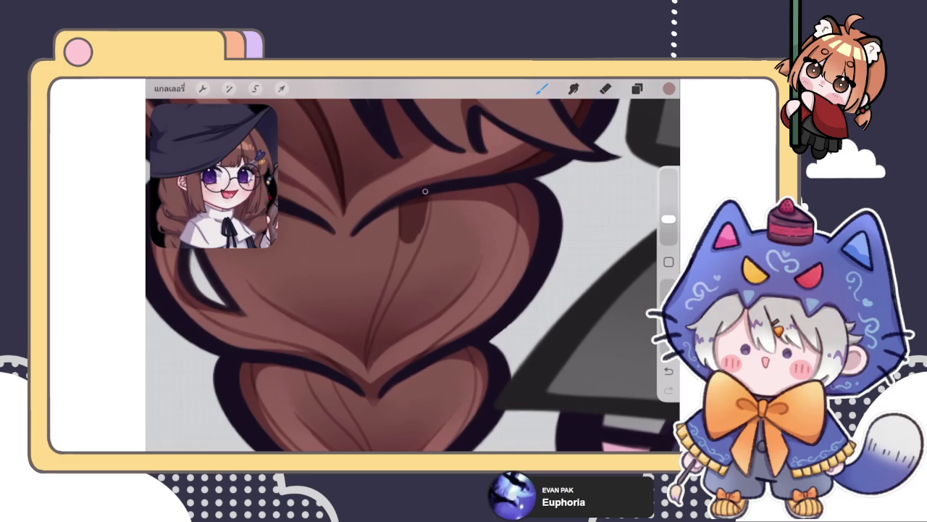
mouse_move(426, 193)
mouse_down()
mouse_move(415, 257)
mouse_move(400, 272)
mouse_up()
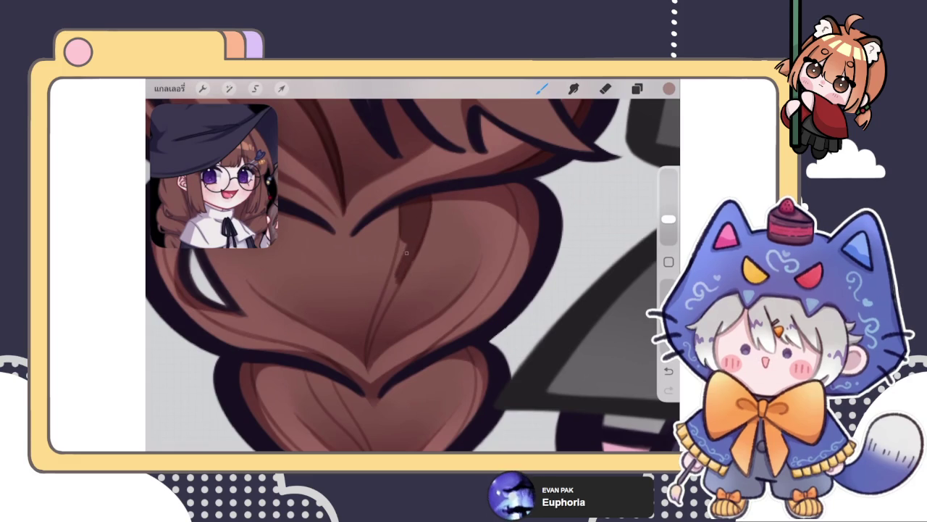
drag(400, 241, 386, 296)
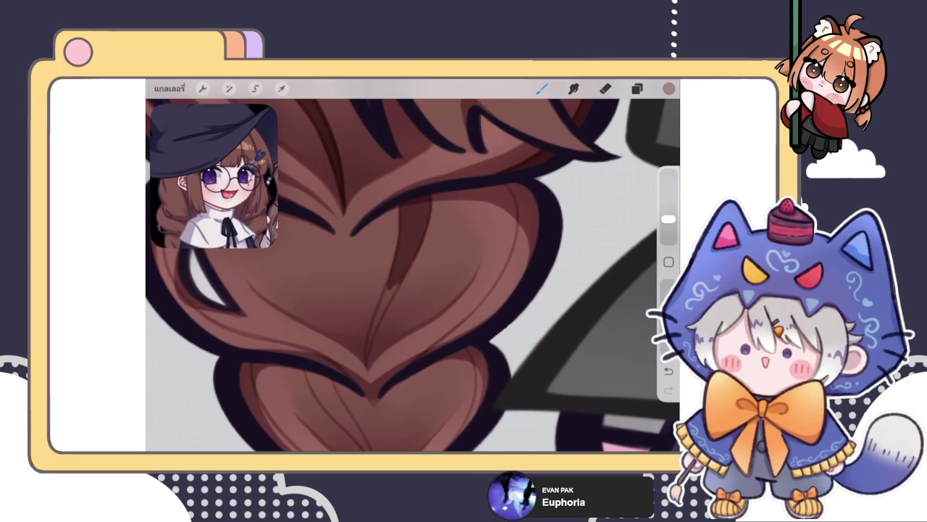
drag(395, 284, 372, 343)
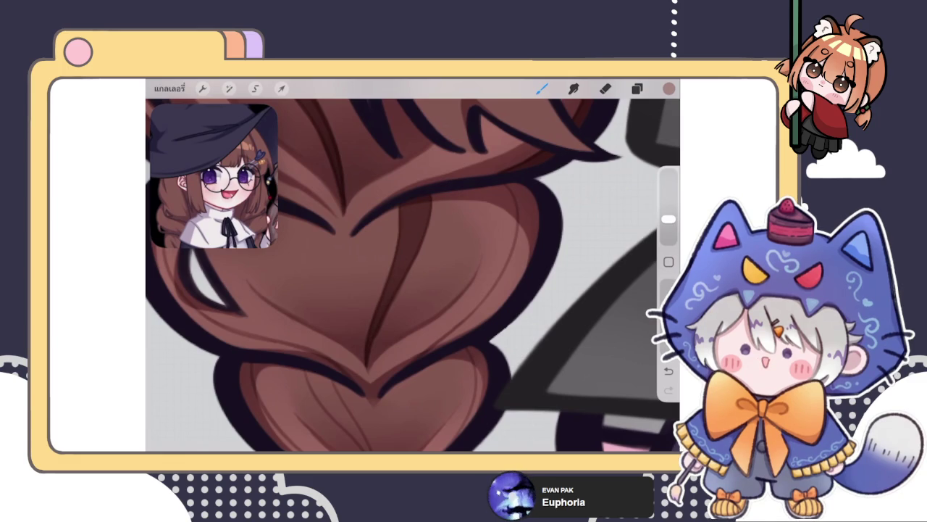
click(606, 89)
Erase stray shading on the braid, then darken its right edge with brown strokes
drag(397, 339, 430, 268)
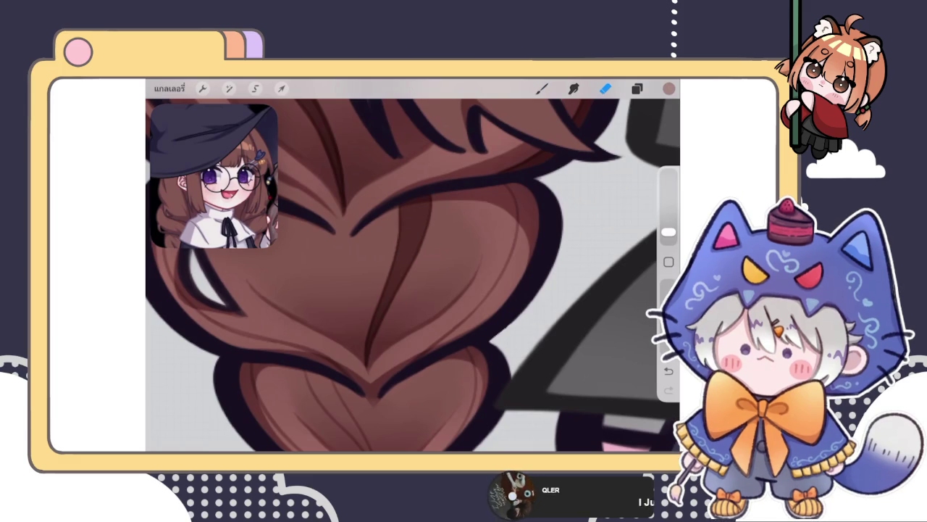
key(b)
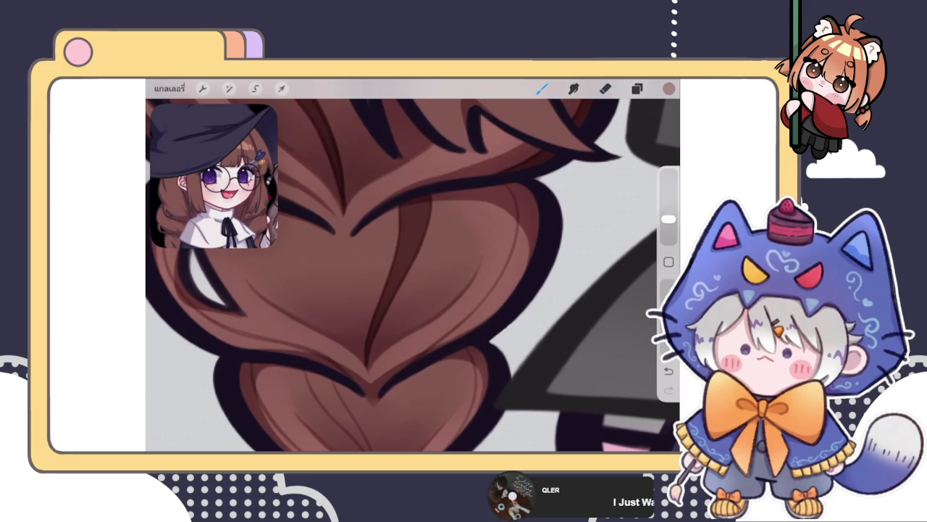
mouse_move(439, 353)
mouse_down()
mouse_move(514, 281)
mouse_move(485, 330)
mouse_up()
mouse_move(520, 272)
mouse_down()
mouse_move(490, 294)
mouse_move(518, 256)
mouse_move(520, 283)
mouse_up()
mouse_move(527, 181)
mouse_down()
mouse_move(512, 210)
mouse_move(511, 192)
mouse_move(517, 247)
mouse_up()
drag(527, 220, 523, 242)
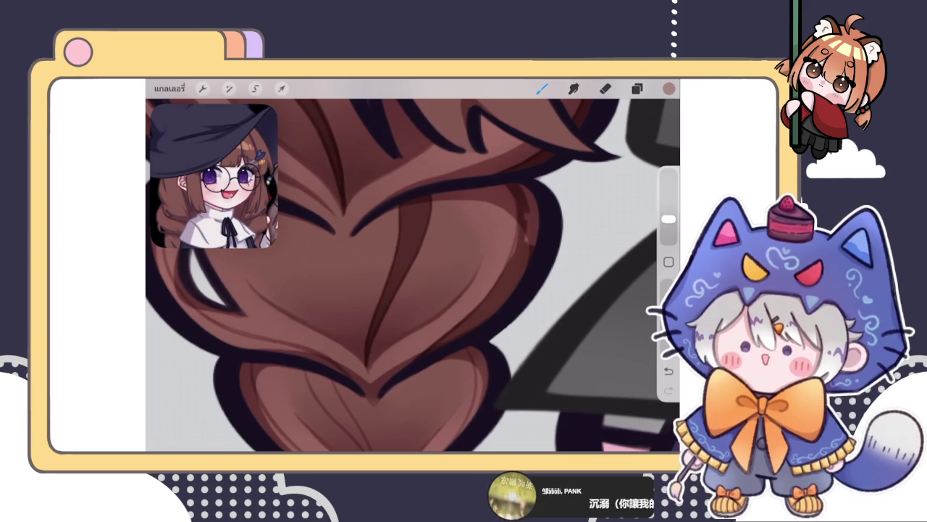
Darken the braid's left outline and hair edge with short dark strokes
scroll(413, 275, up, 3)
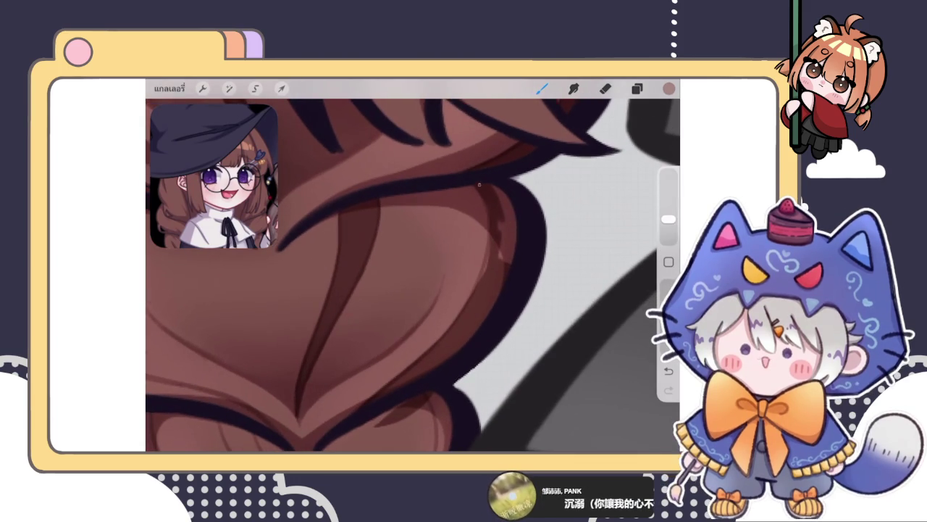
scroll(413, 275, left, 5)
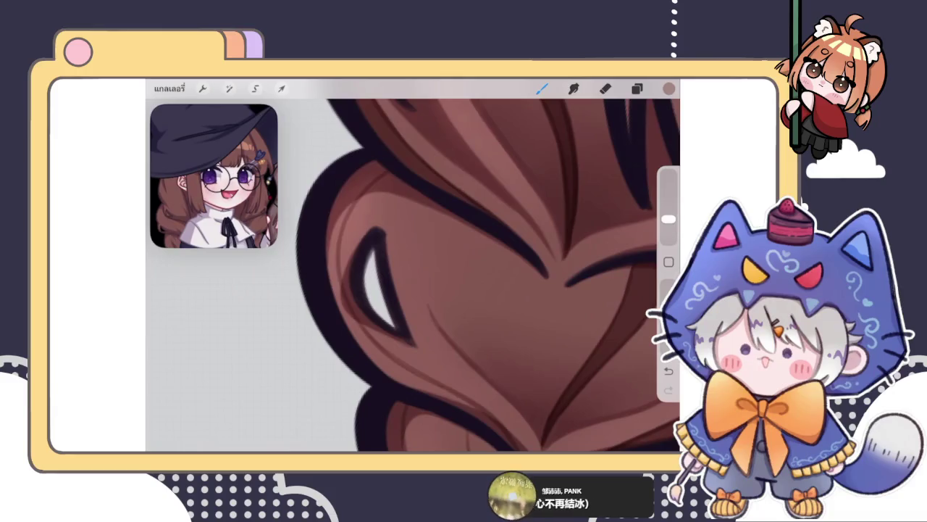
drag(321, 259, 374, 168)
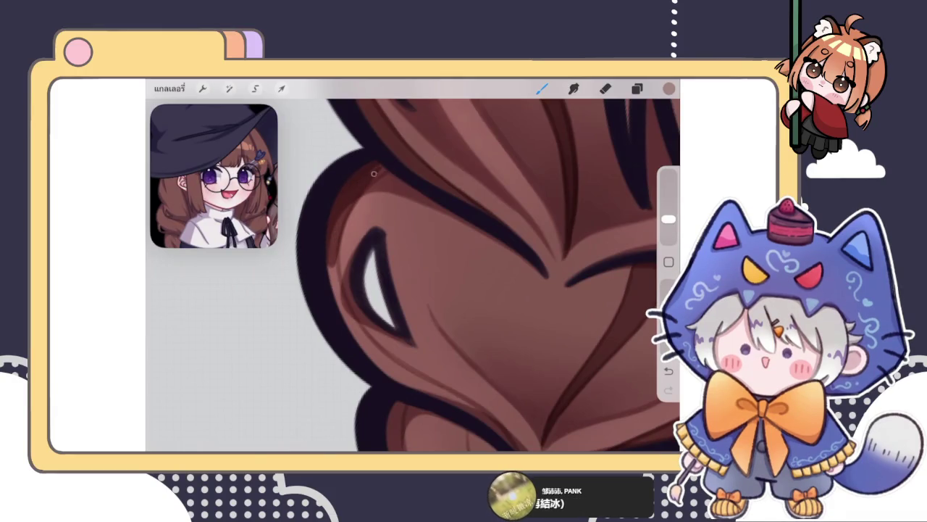
drag(332, 252, 363, 347)
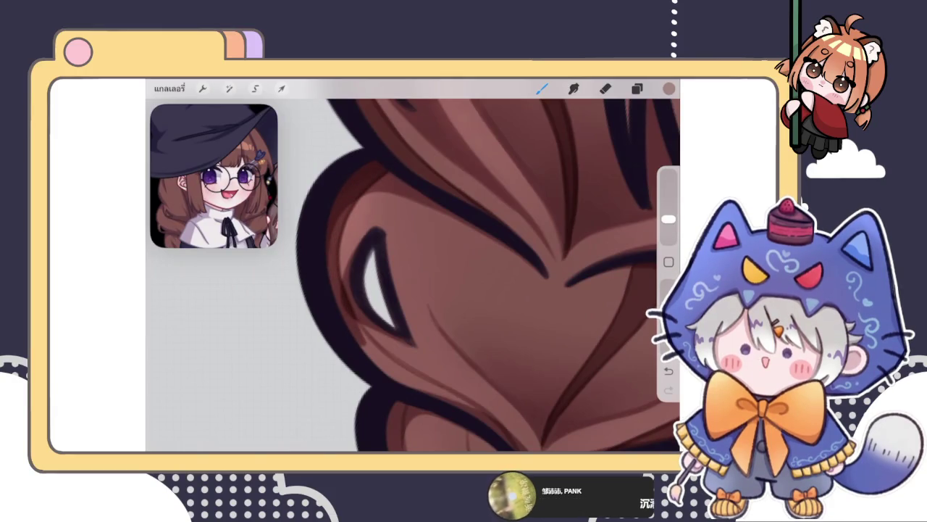
scroll(413, 275, down, 2)
scroll(413, 275, down, 2)
drag(348, 245, 361, 304)
drag(352, 226, 360, 302)
drag(359, 267, 383, 330)
drag(366, 291, 398, 354)
mouse_move(346, 267)
mouse_down()
mouse_move(381, 349)
mouse_move(416, 390)
mouse_up()
drag(378, 326, 417, 381)
Thicken the dark outline along the hair line
scroll(413, 275, down, 3)
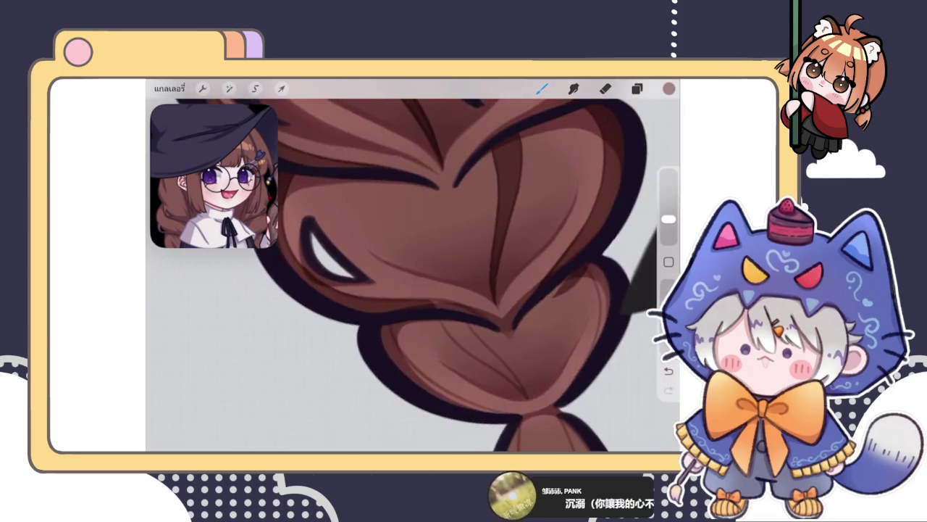
scroll(413, 275, up, 1)
scroll(413, 275, up, 3)
mouse_move(450, 235)
mouse_down()
mouse_move(395, 282)
mouse_move(468, 220)
mouse_move(430, 240)
mouse_move(473, 215)
mouse_up()
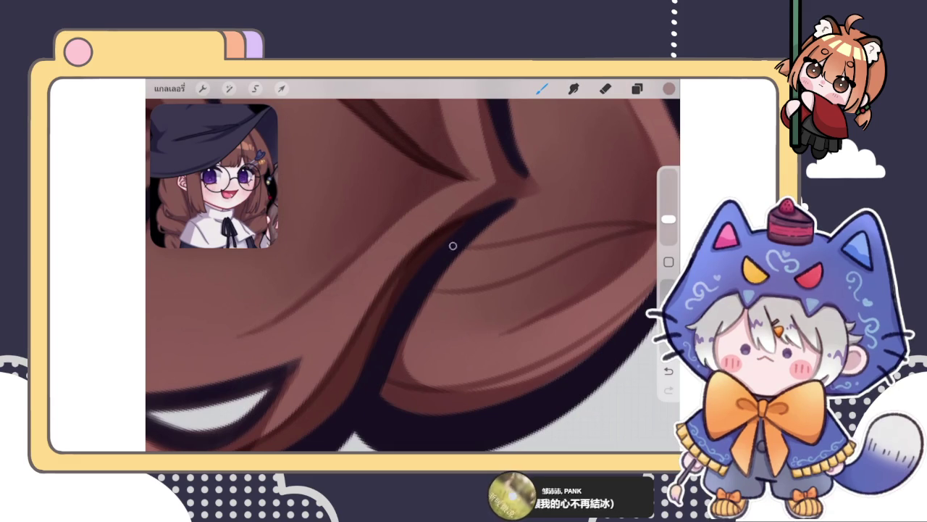
Bring the braid close up and draw two thin dark strand lines across it
scroll(413, 276, down, 3)
scroll(412, 275, down, 1)
scroll(413, 275, down, 3)
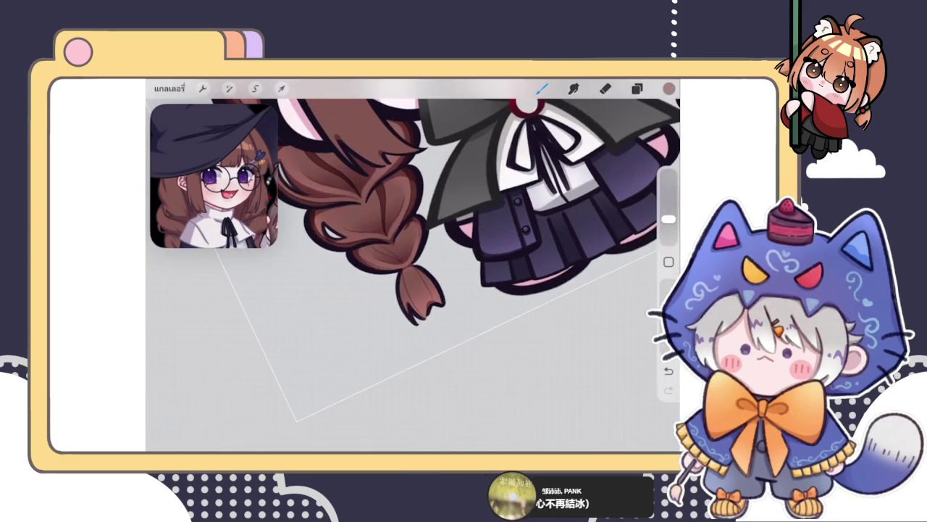
scroll(413, 275, up, 2)
scroll(413, 275, up, 3)
scroll(413, 276, up, 3)
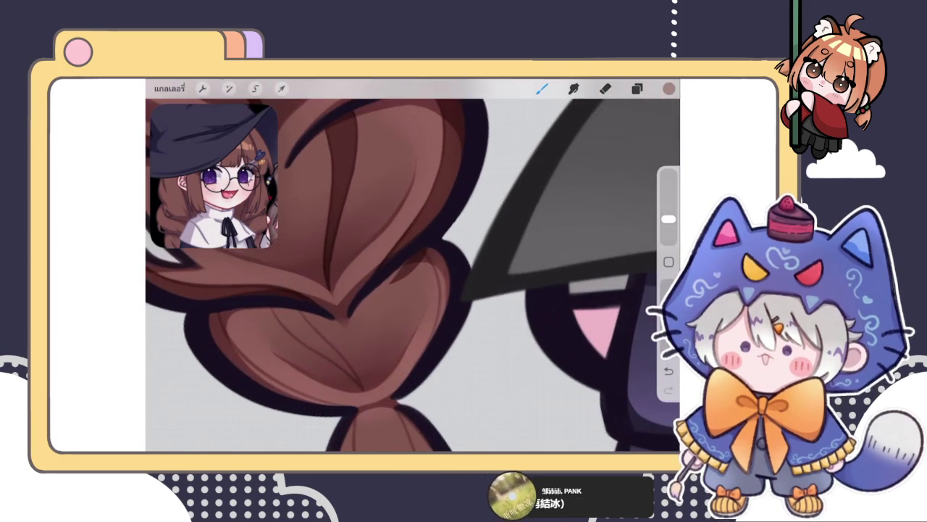
click(605, 88)
drag(445, 254, 403, 284)
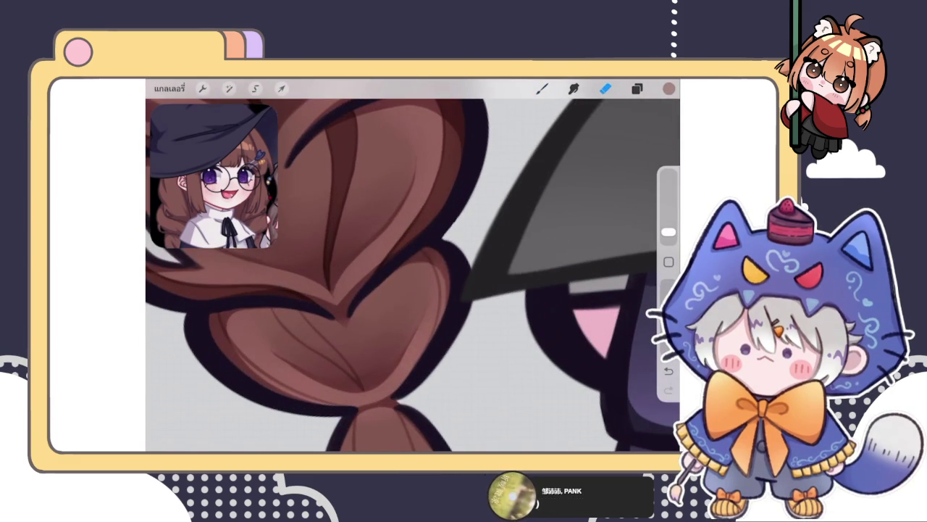
click(542, 88)
scroll(413, 276, up, 2)
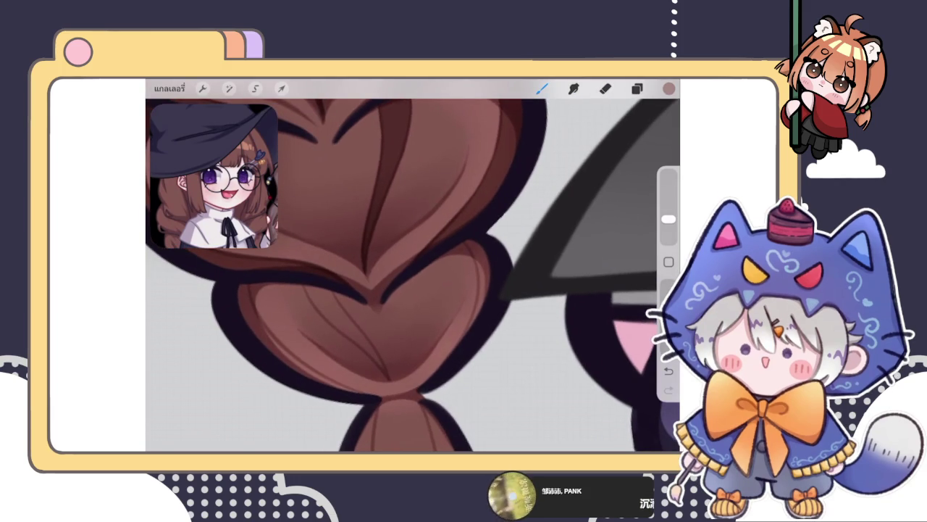
scroll(413, 275, up, 2)
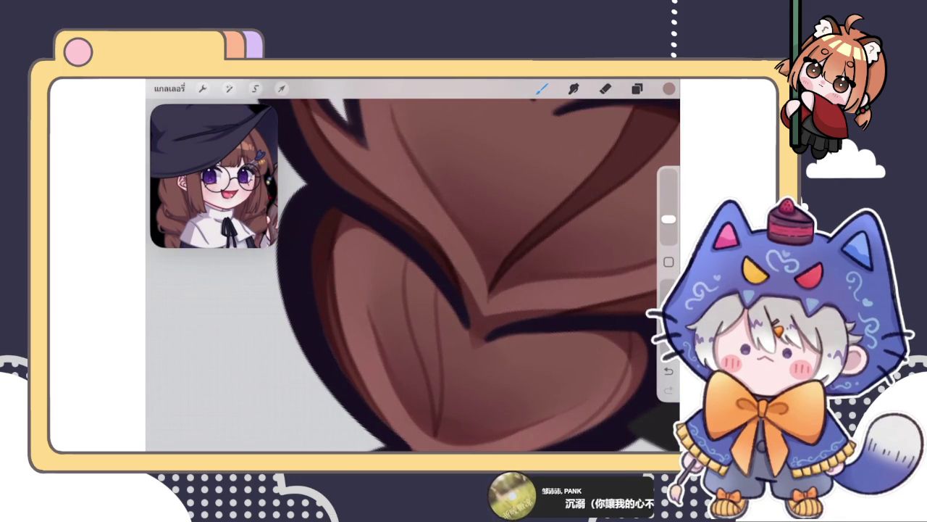
scroll(413, 276, down, 3)
drag(326, 248, 384, 324)
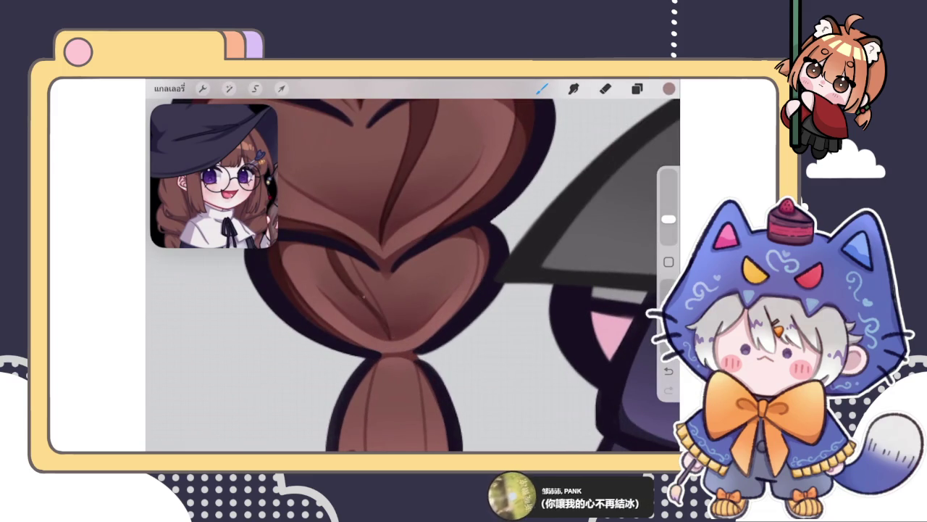
drag(346, 255, 374, 305)
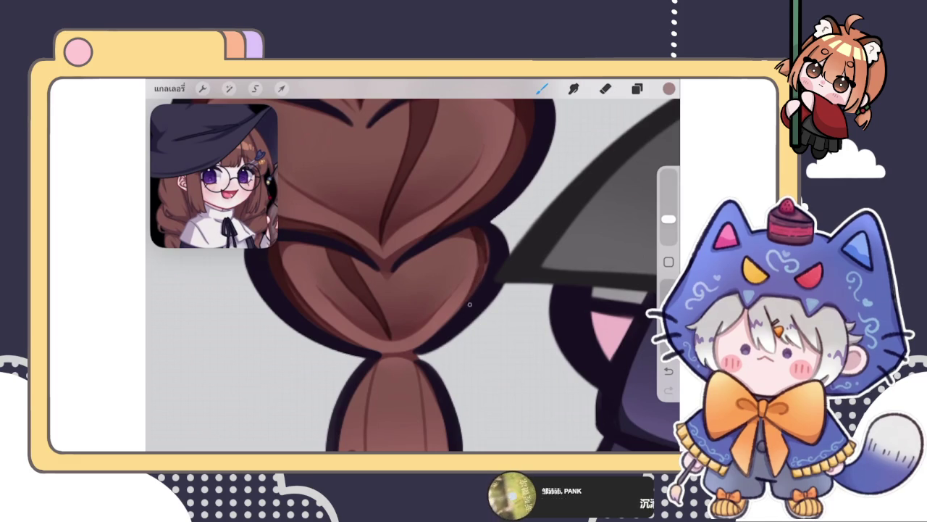
Darken the braid tip's left and right outlines
scroll(480, 287, down, 5)
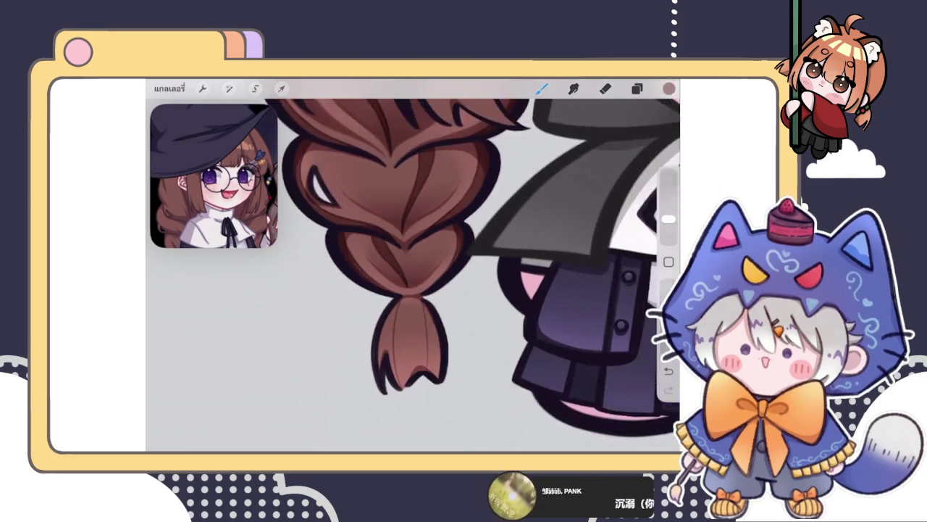
drag(387, 250, 391, 376)
drag(380, 268, 369, 351)
drag(453, 253, 445, 369)
mouse_move(457, 290)
mouse_down()
mouse_move(457, 354)
mouse_move(442, 358)
mouse_up()
drag(447, 314, 441, 360)
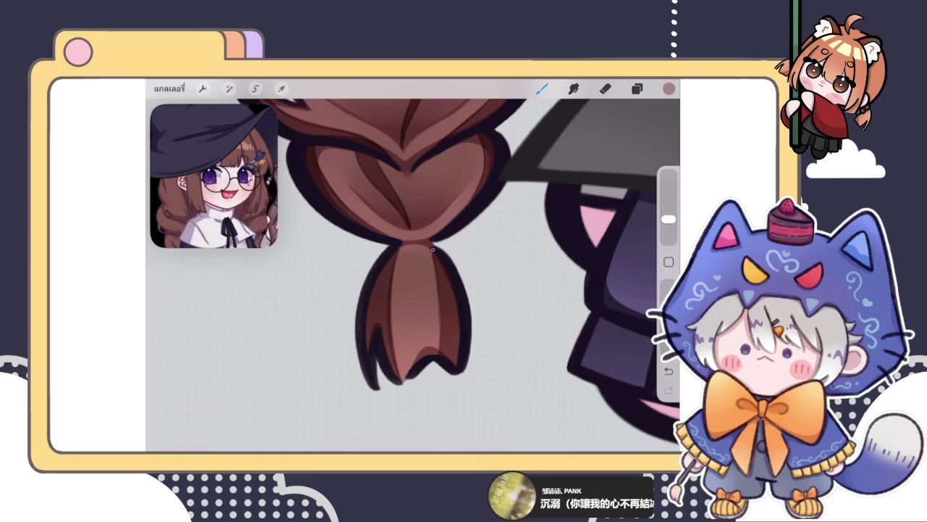
scroll(413, 268, down, 5)
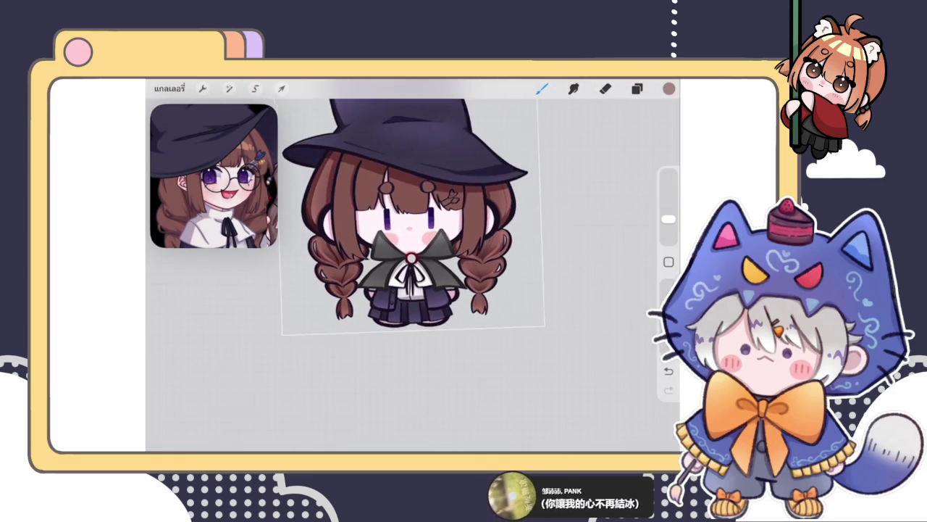
Lower the strand layer's opacity in the Layers panel to fade the strand lines
scroll(420, 232, up, 2)
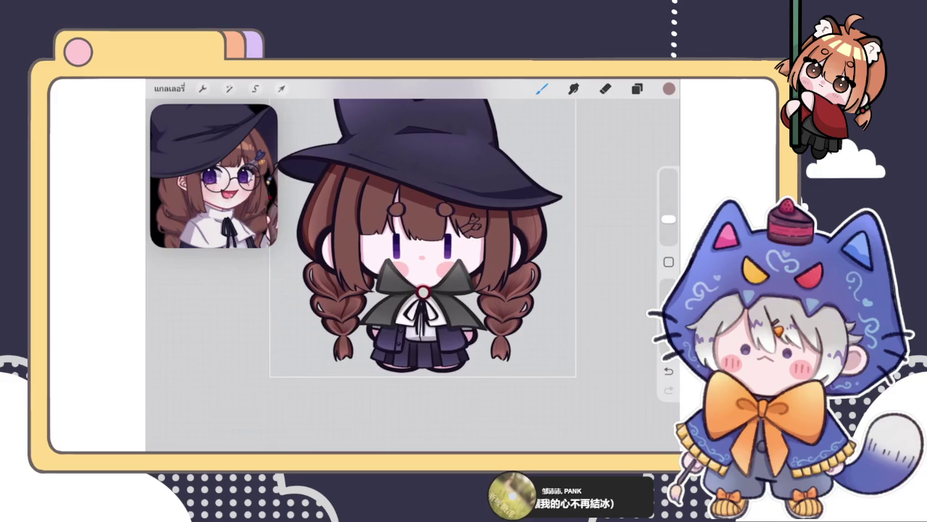
click(637, 88)
click(615, 269)
mouse_move(638, 257)
mouse_down()
mouse_move(543, 257)
mouse_move(553, 257)
mouse_up()
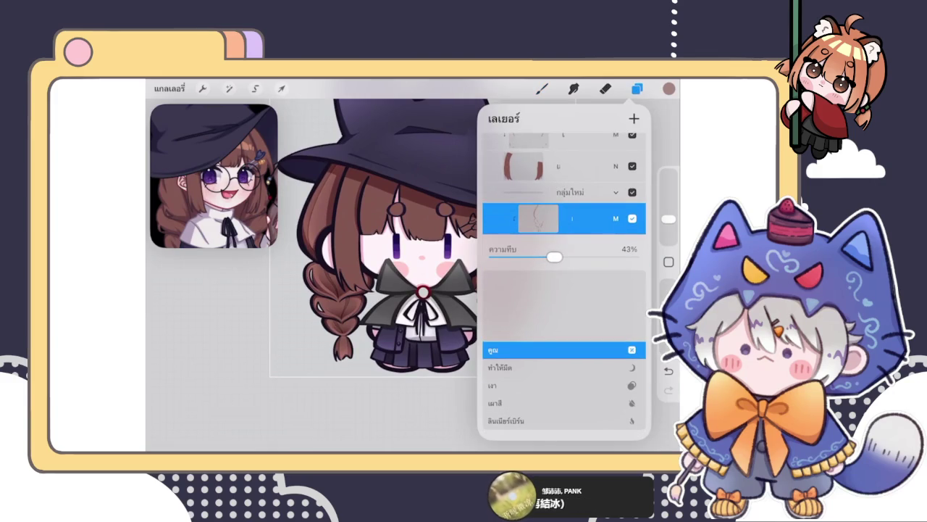
click(615, 218)
click(637, 89)
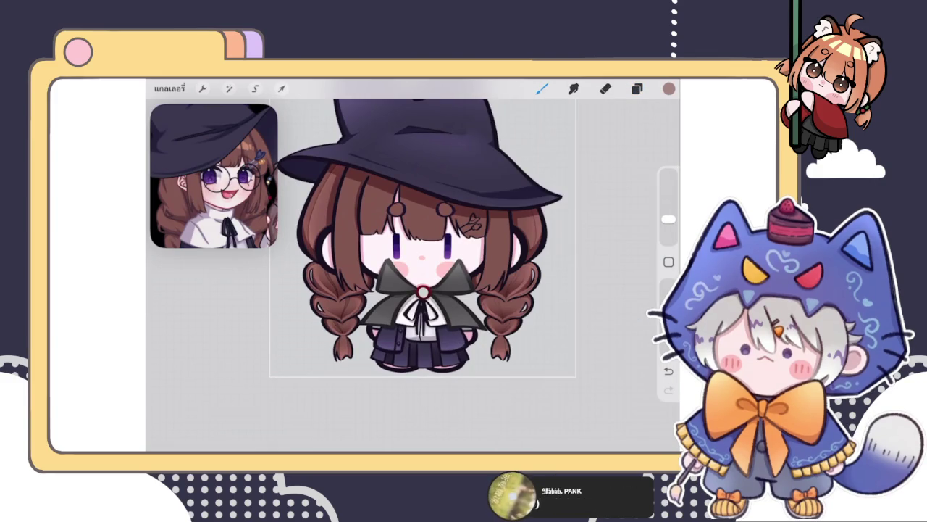
Zoom in and brush faint strand strokes on the right side's hair
scroll(391, 260, up, 3)
scroll(507, 217, up, 5)
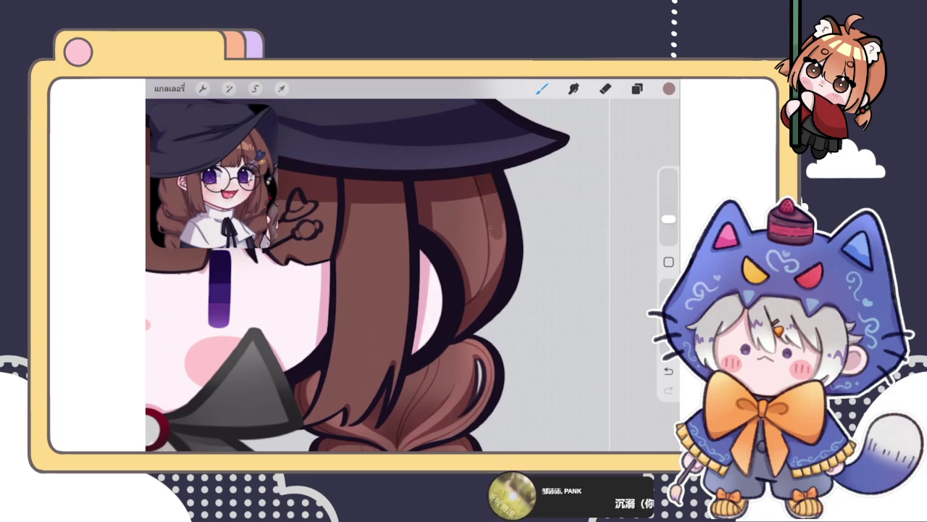
mouse_move(492, 251)
mouse_down()
mouse_move(478, 307)
mouse_move(501, 255)
mouse_move(492, 239)
mouse_move(500, 250)
mouse_up()
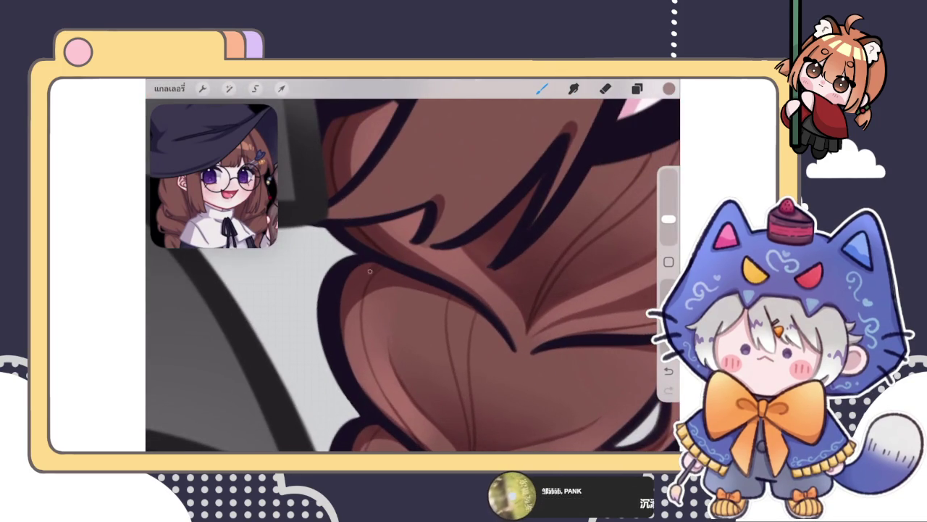
Shade the lower braid with dark strokes and draw a thin strand line down it
drag(358, 295, 353, 352)
drag(362, 315, 361, 367)
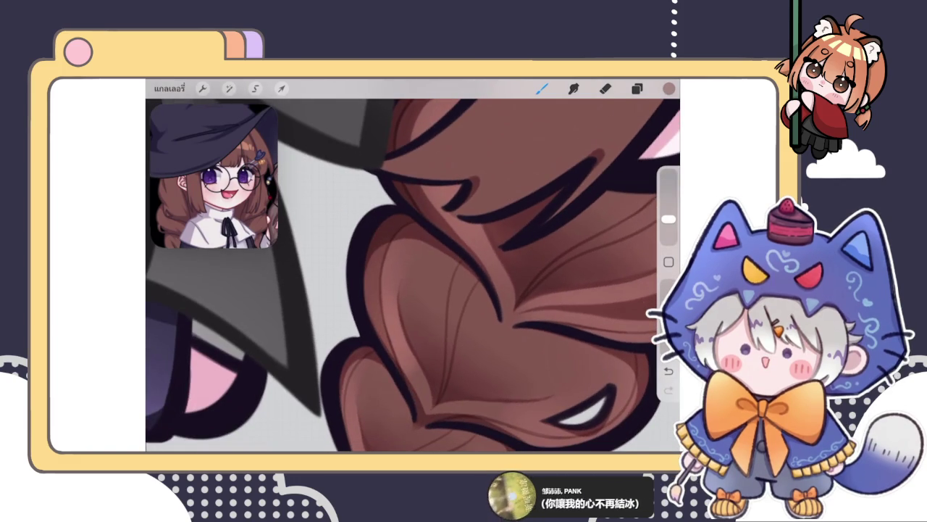
drag(391, 242, 395, 291)
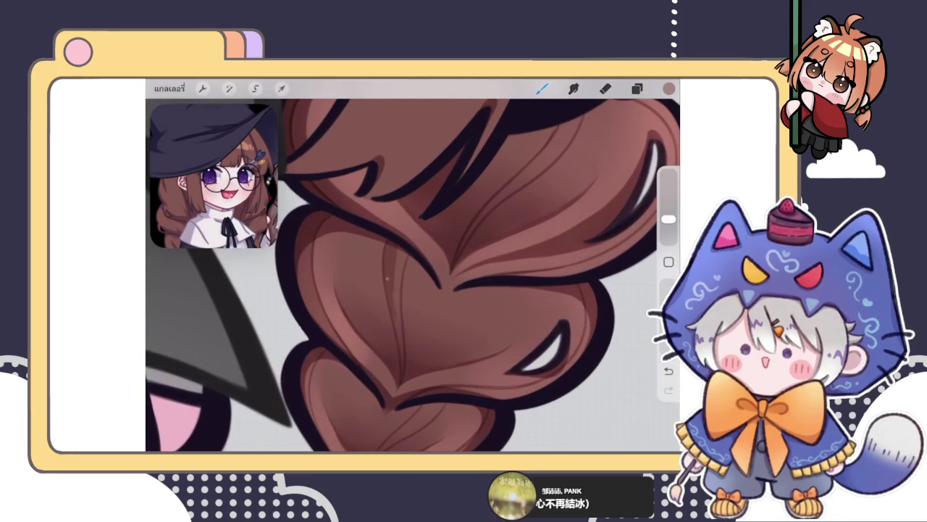
drag(394, 294, 401, 349)
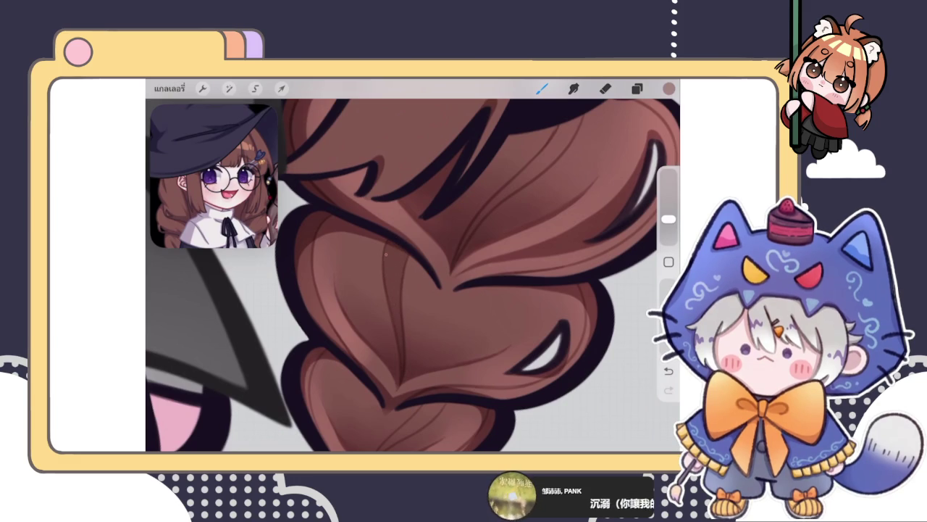
Rework the upper and middle braid shading and erase part of its white highlight
drag(384, 256, 508, 188)
drag(540, 348, 456, 253)
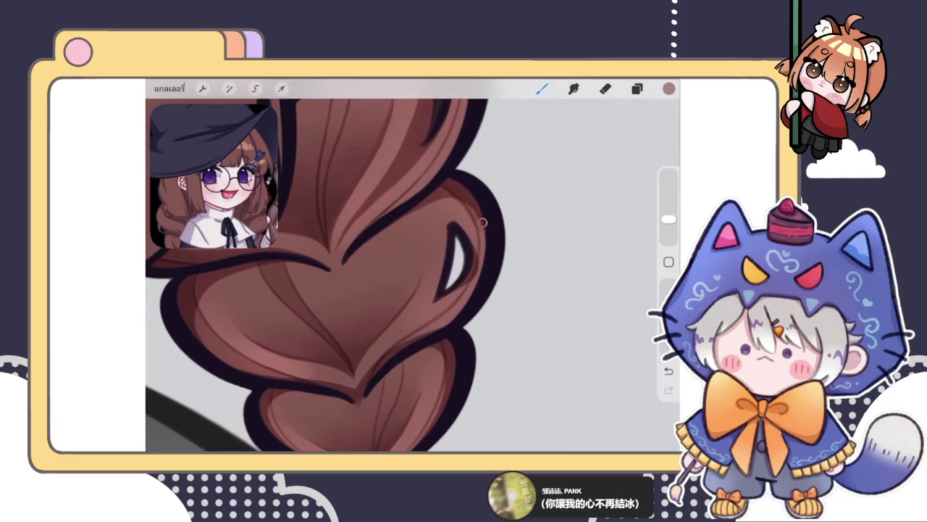
click(605, 88)
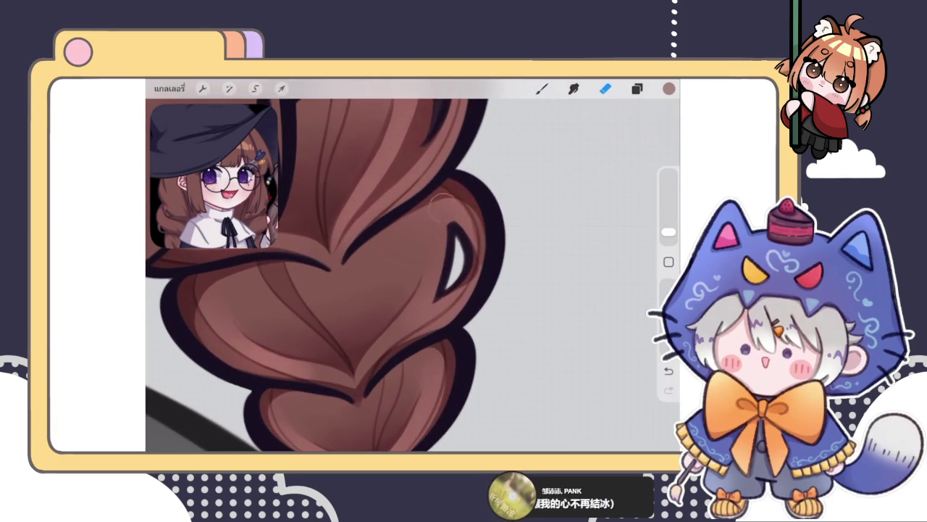
drag(458, 239, 467, 257)
key(b)
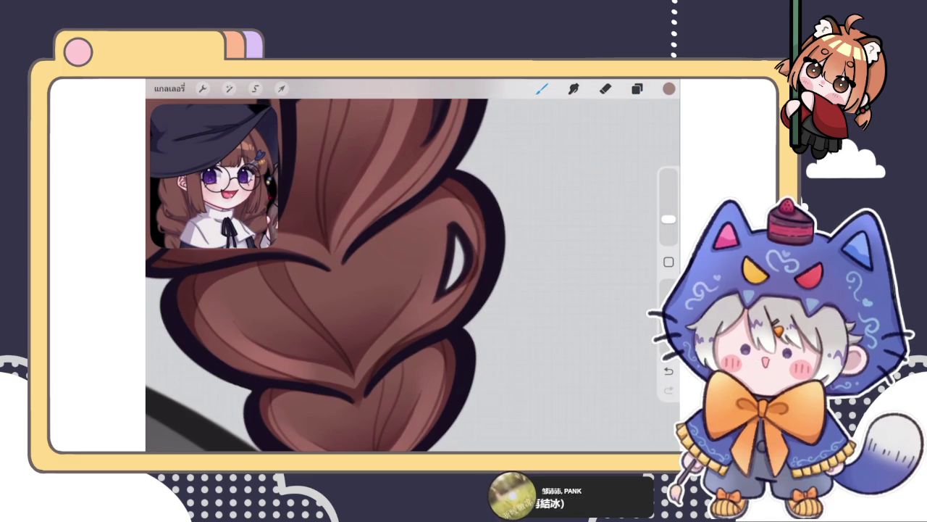
scroll(326, 275, down, 2)
scroll(326, 275, up, 2)
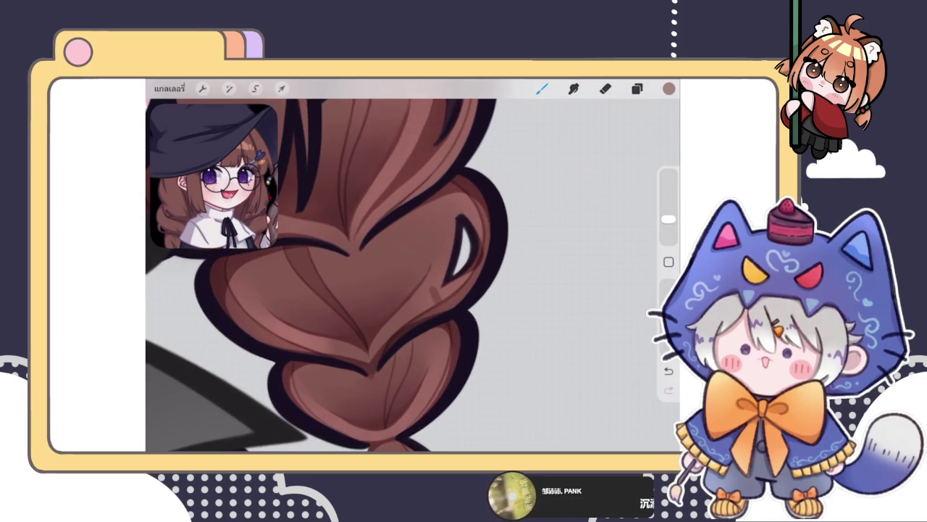
scroll(398, 275, down, 1)
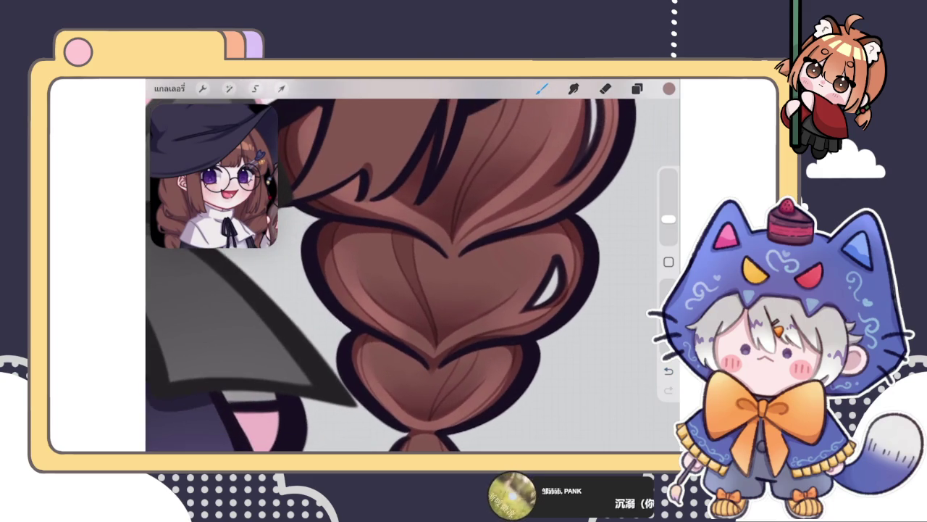
scroll(405, 275, up, 2)
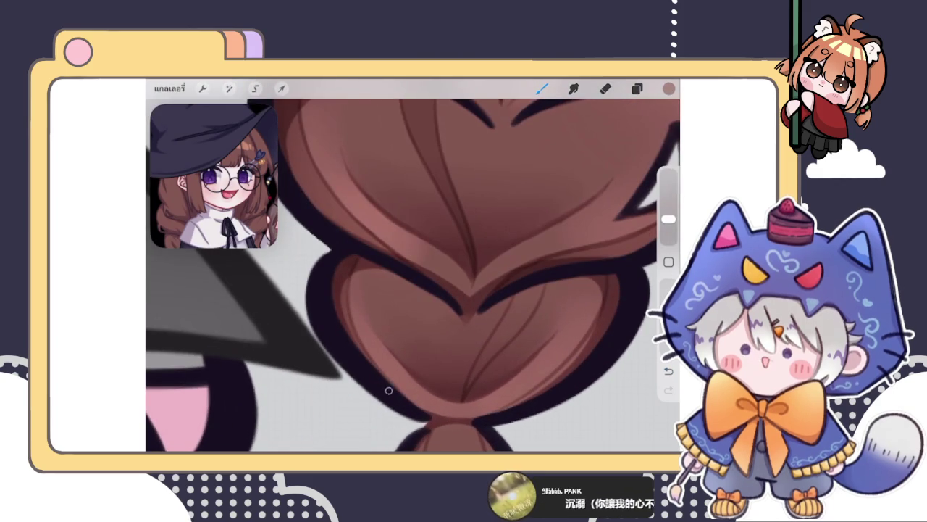
key(e)
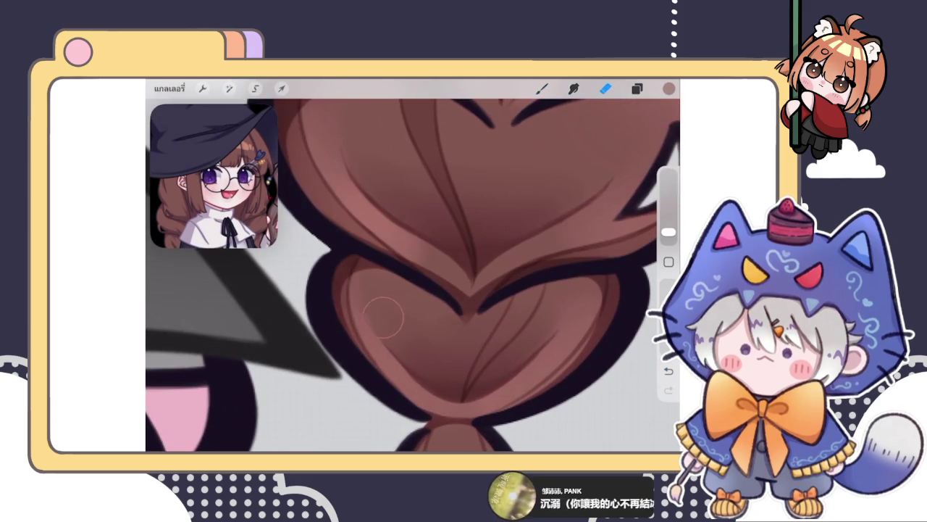
scroll(413, 377, down, 2)
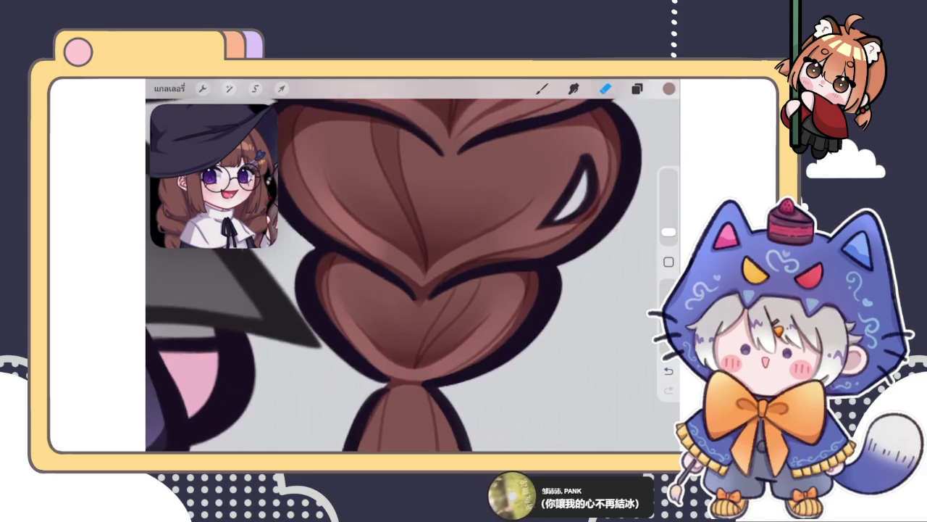
key(b)
scroll(507, 251, down, 2)
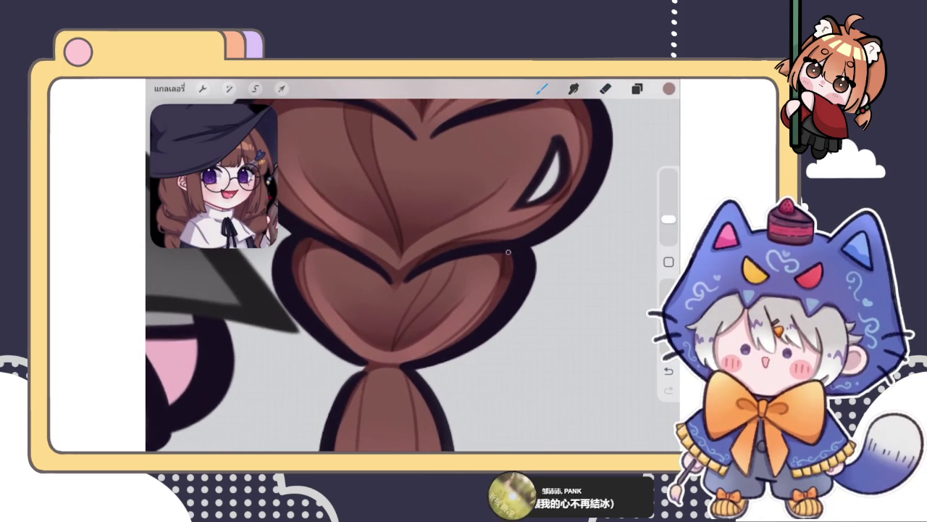
scroll(508, 251, up, 2)
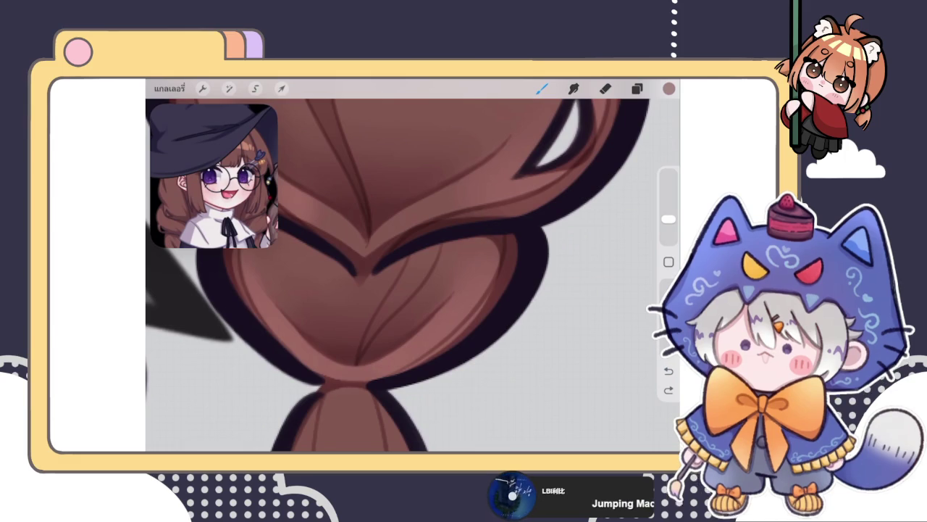
Stroke a darker outline along the braid tail's left edge
click(636, 88)
click(637, 87)
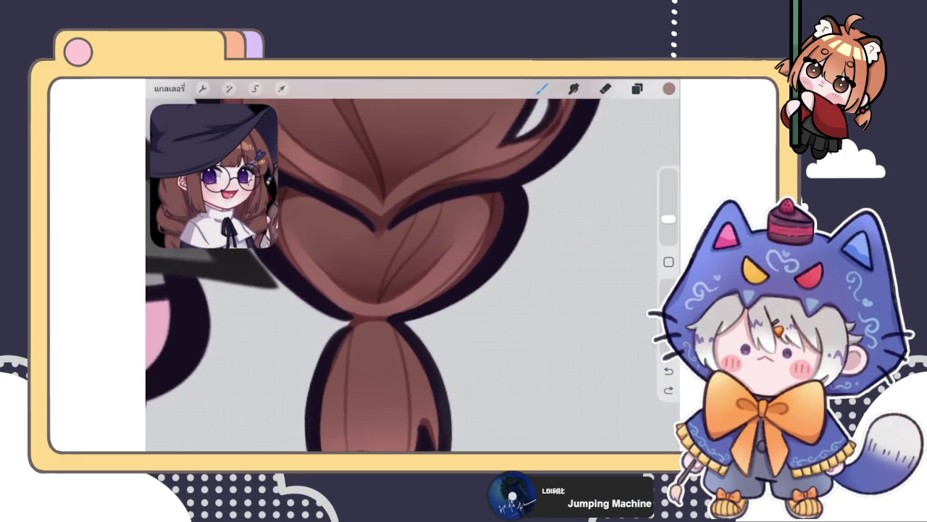
drag(355, 377, 362, 297)
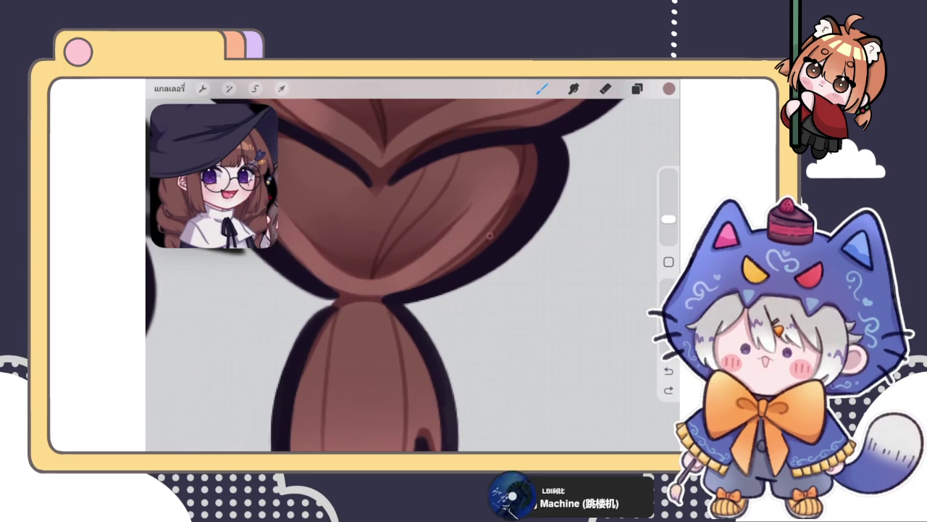
drag(504, 216, 507, 287)
click(606, 88)
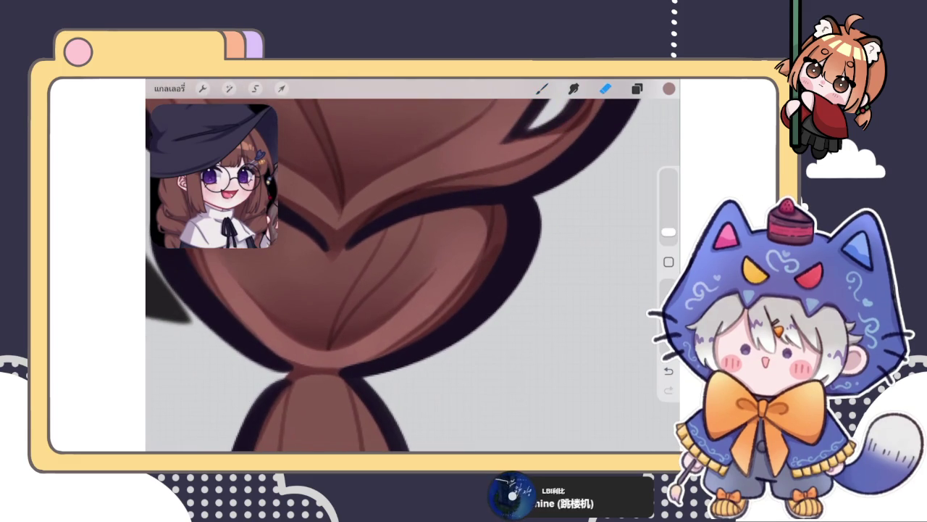
click(542, 88)
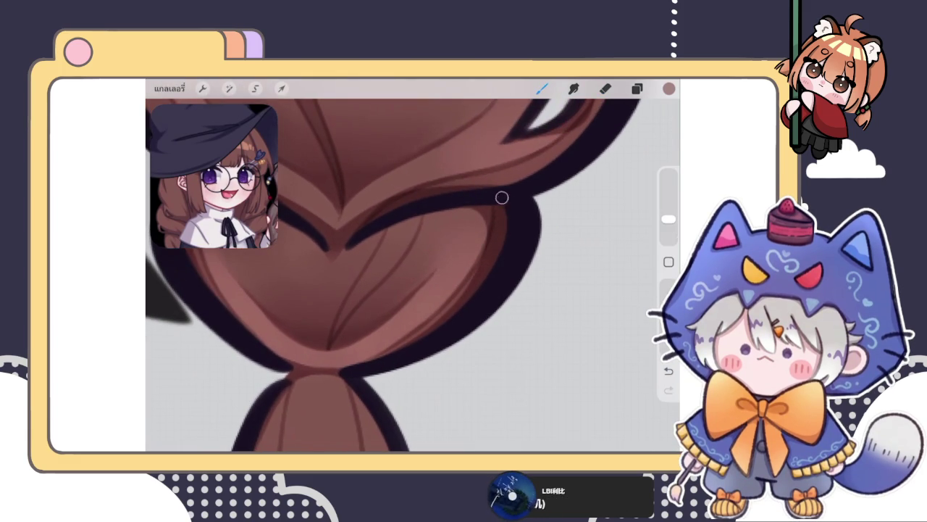
scroll(485, 274, down, 1)
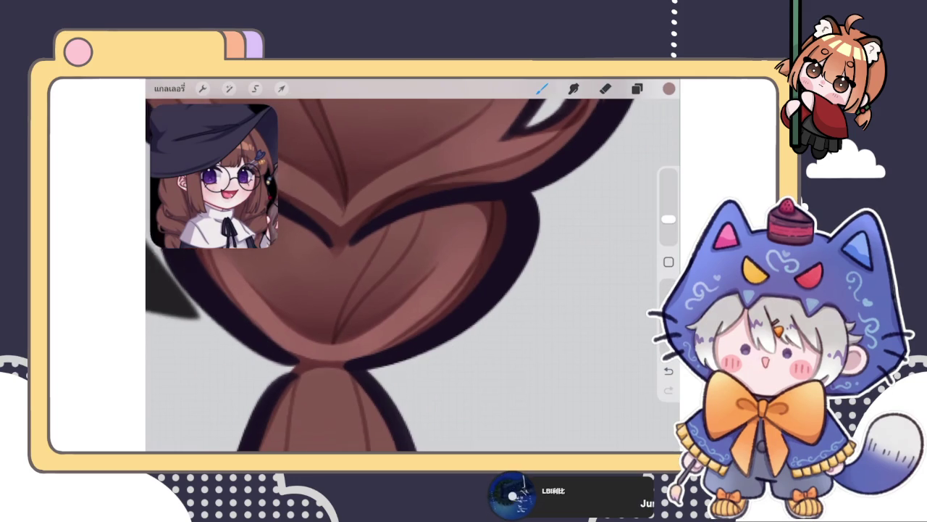
scroll(485, 274, down, 2)
scroll(406, 275, down, 2)
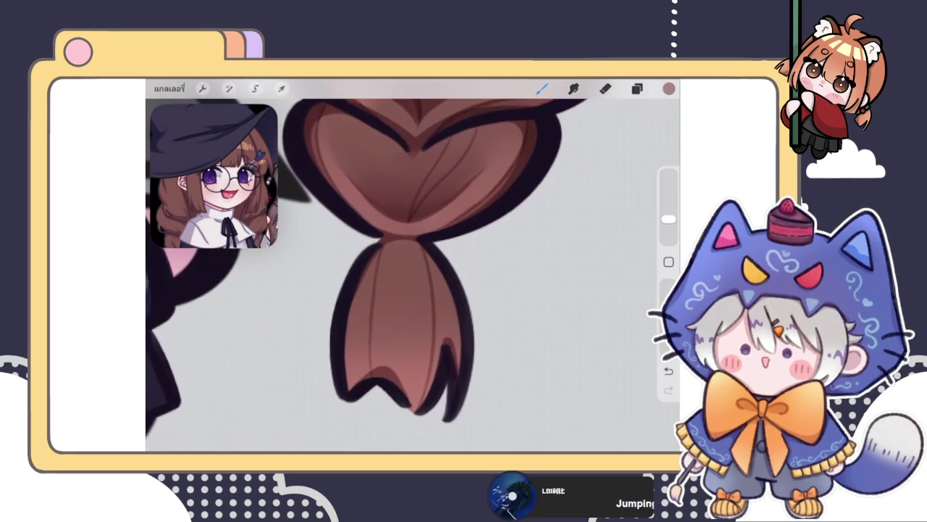
drag(375, 255, 352, 379)
mouse_move(358, 303)
mouse_down()
mouse_move(347, 395)
mouse_move(366, 379)
mouse_up()
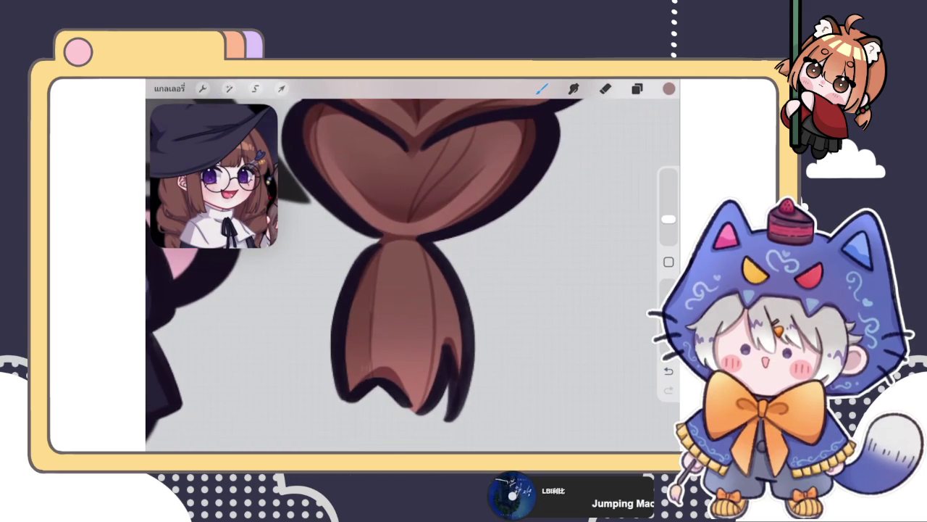
Shade the braid tail's right inner side with faint darker strokes
drag(433, 252, 451, 350)
drag(455, 299, 462, 371)
drag(443, 341, 423, 405)
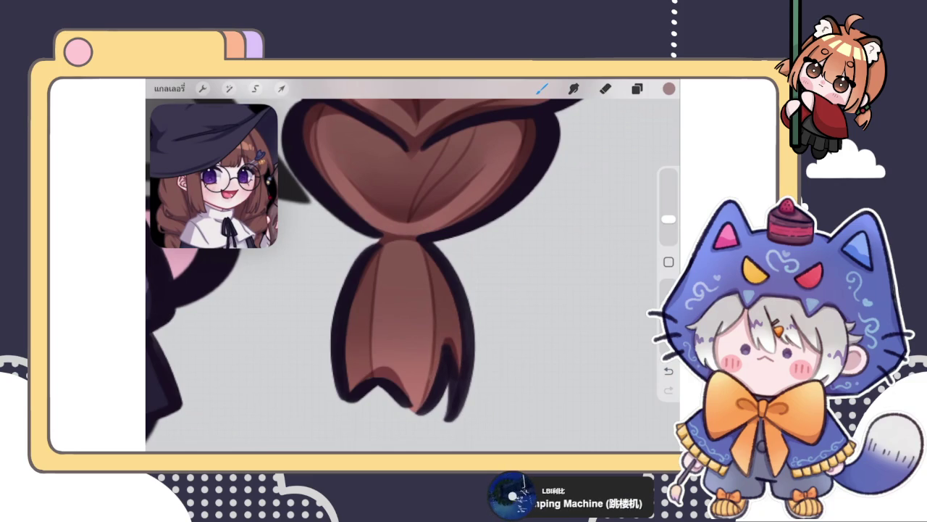
scroll(413, 261, down, 5)
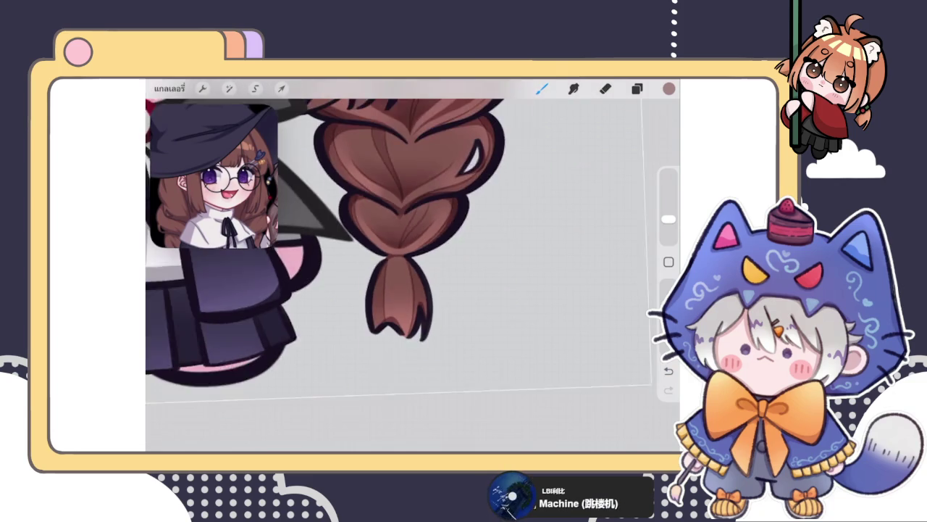
Paint two short darker shading marks on the left braid's upper loops
scroll(362, 217, down, 2)
scroll(276, 282, up, 3)
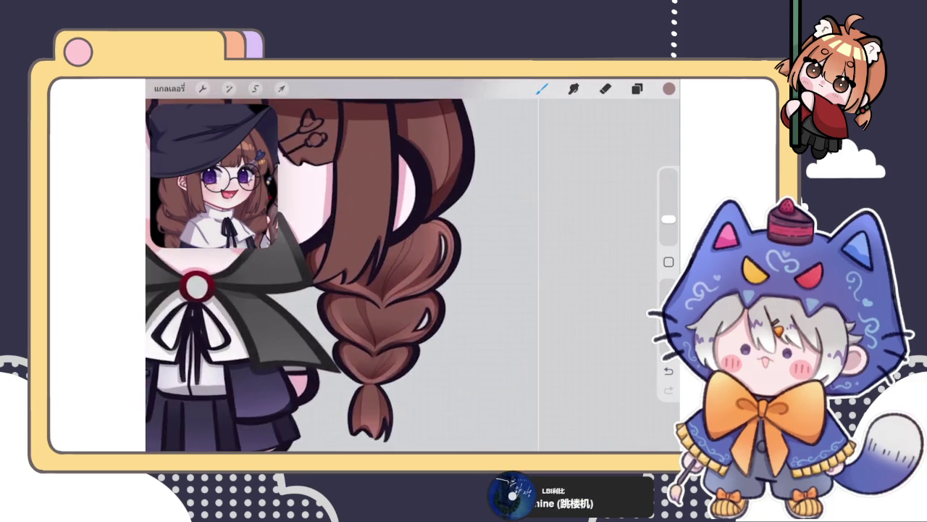
scroll(276, 282, up, 2)
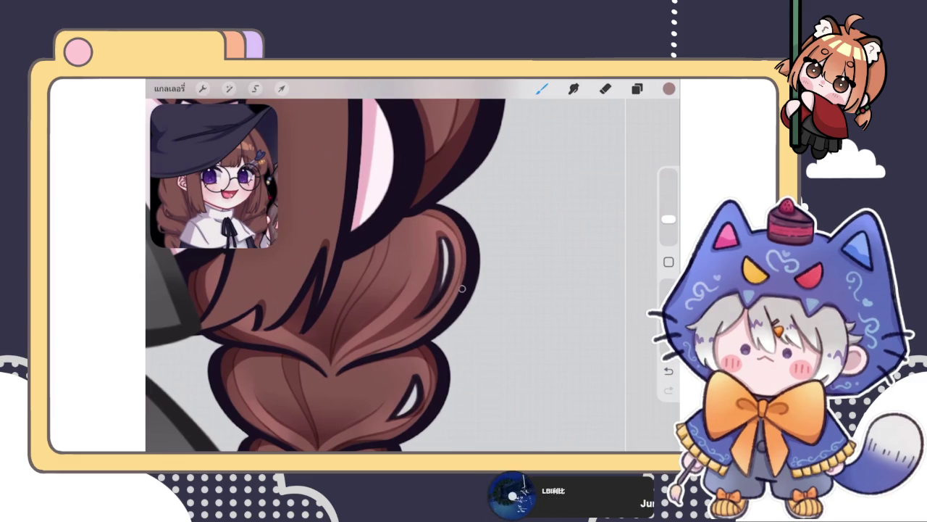
drag(406, 289, 395, 257)
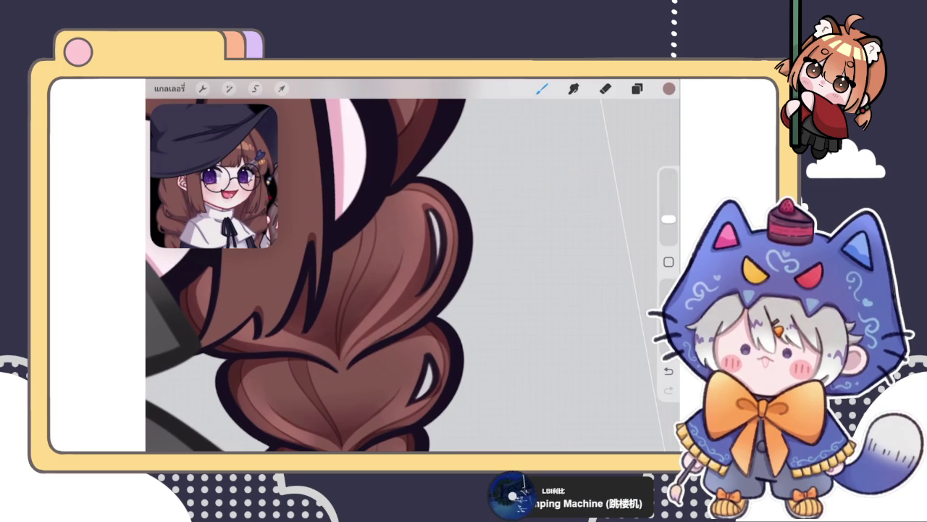
scroll(413, 275, down, 3)
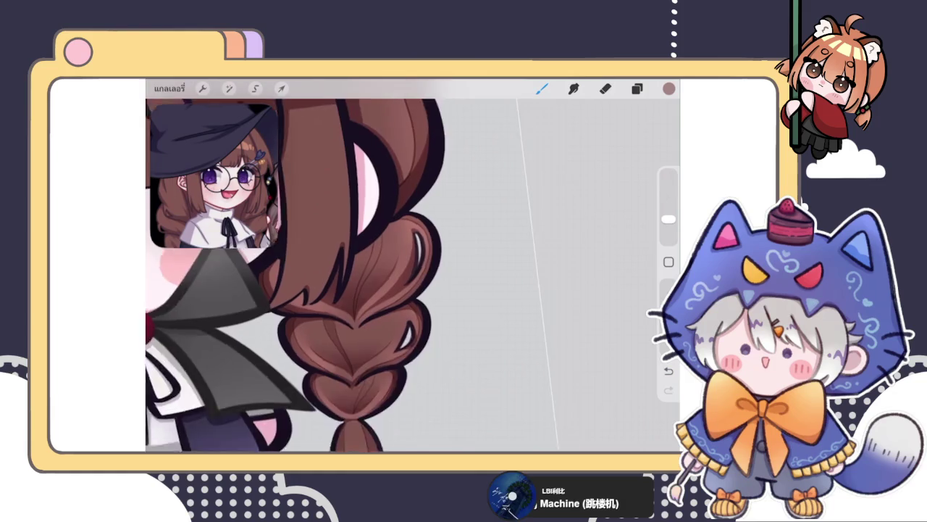
scroll(413, 275, up, 4)
drag(388, 226, 375, 262)
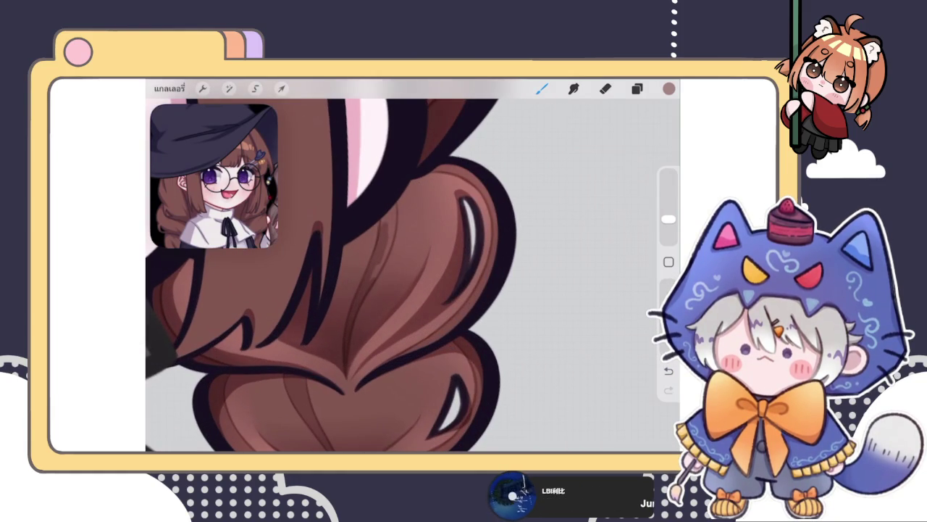
mouse_move(384, 210)
mouse_down()
mouse_move(390, 245)
mouse_move(375, 277)
mouse_up()
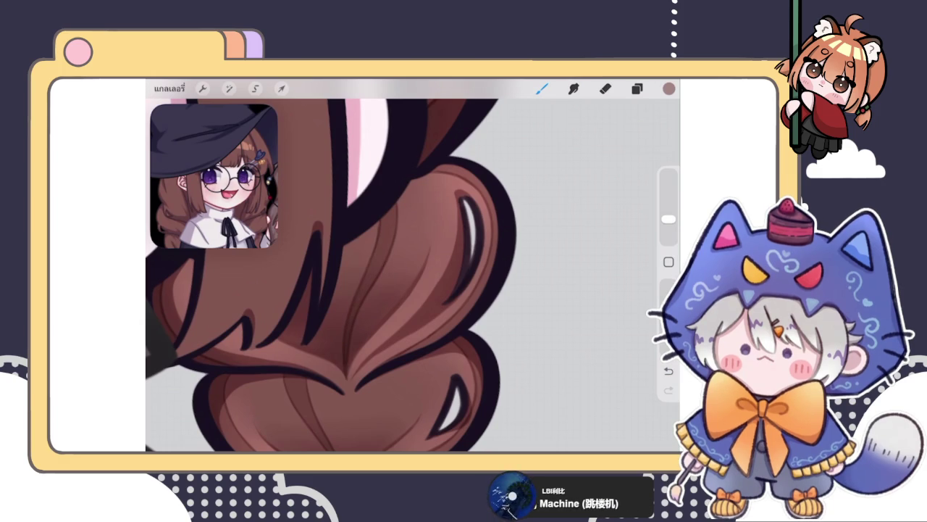
scroll(326, 265, down, 5)
scroll(326, 265, down, 5)
scroll(326, 264, down, 2)
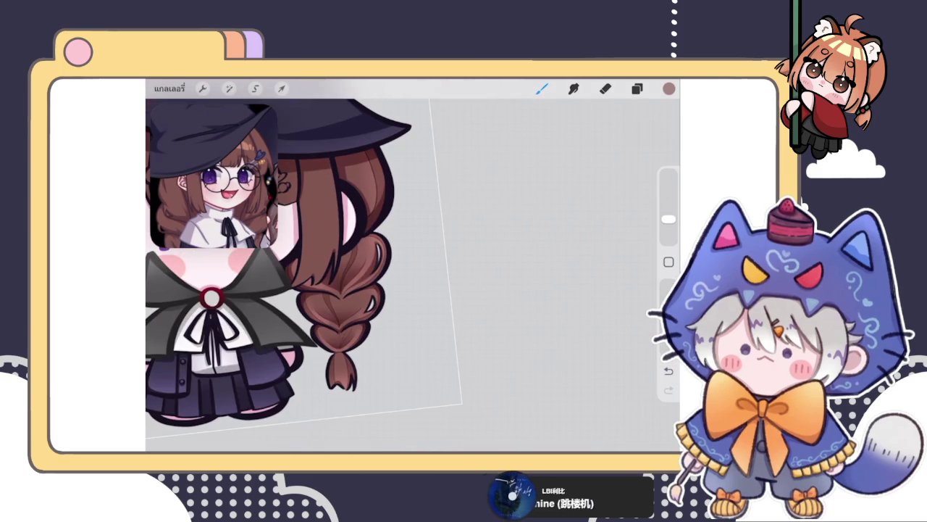
scroll(304, 246, down, 3)
scroll(337, 239, up, 3)
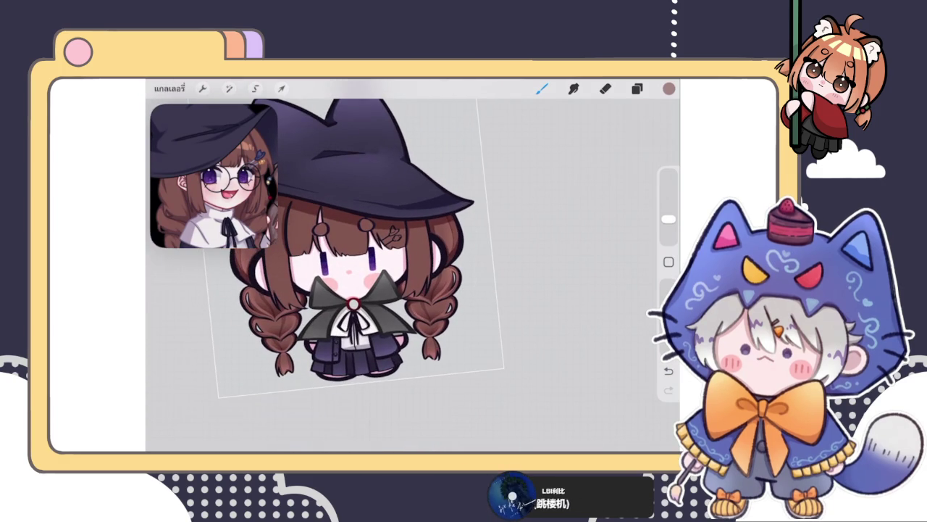
scroll(355, 239, down, 3)
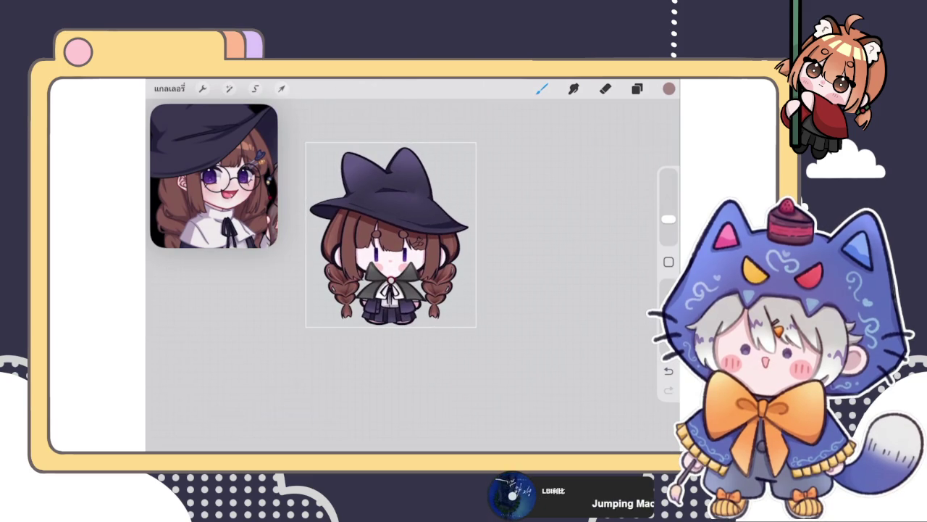
click(637, 88)
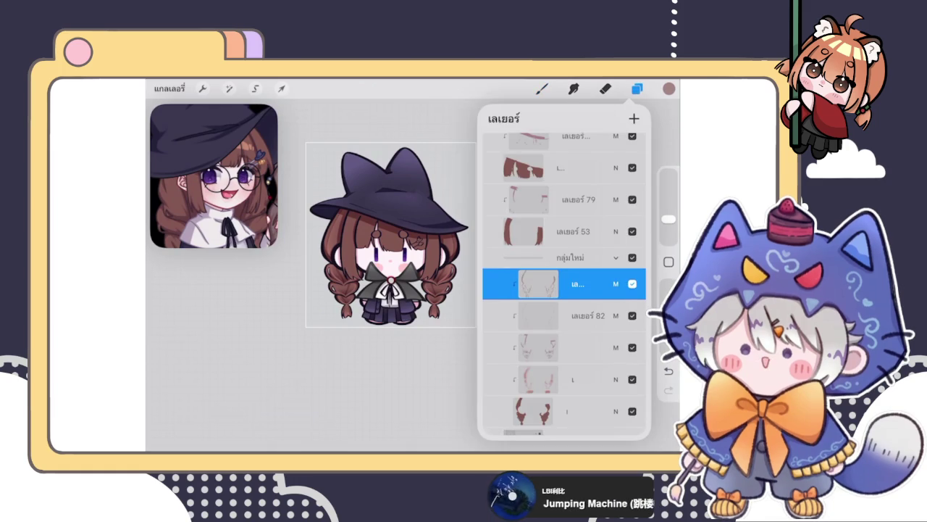
Collapse the กลุ่มใหม่ group and add a new layer above hair layer เลเยอร์ 53
click(565, 257)
click(565, 258)
click(616, 257)
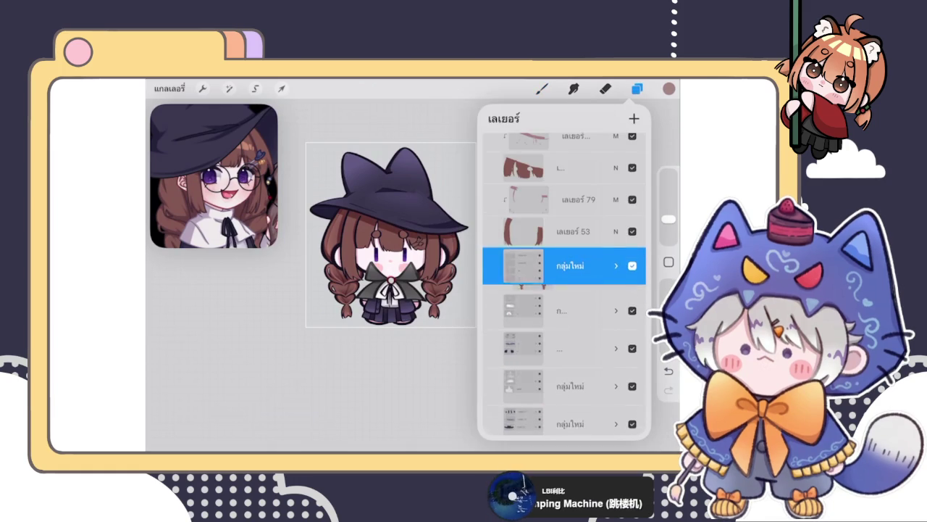
click(565, 200)
scroll(402, 239, up, 3)
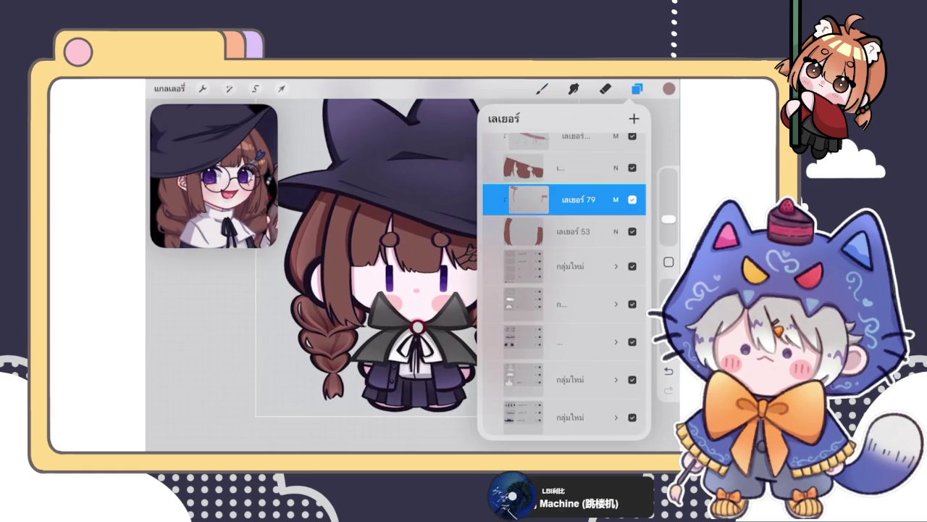
click(565, 231)
click(565, 199)
click(565, 231)
click(634, 118)
Pick the heavy blending brush and a reddish colour for shading
click(542, 89)
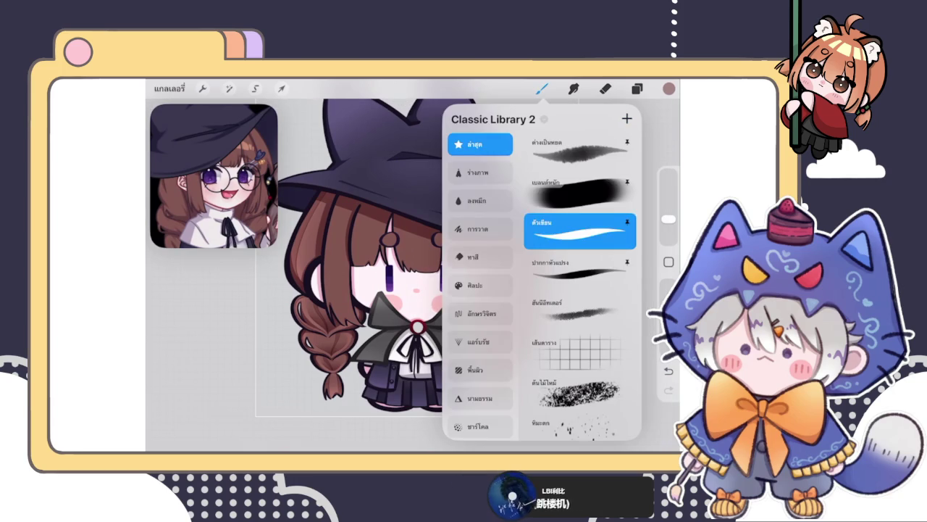
click(579, 192)
click(669, 88)
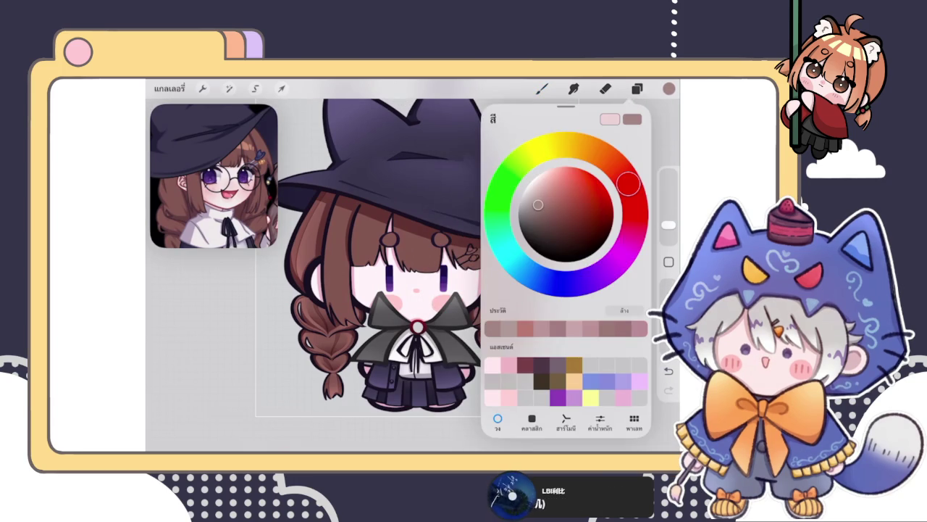
click(542, 88)
click(667, 225)
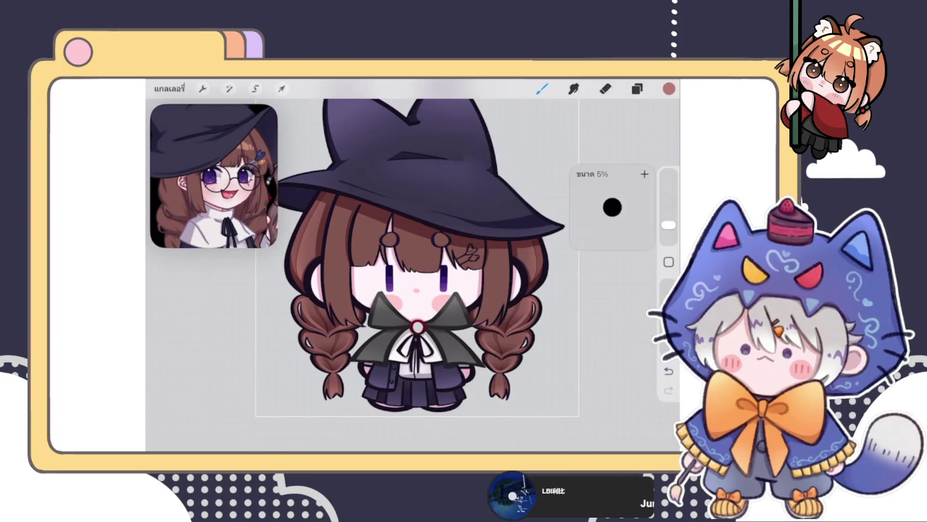
click(637, 89)
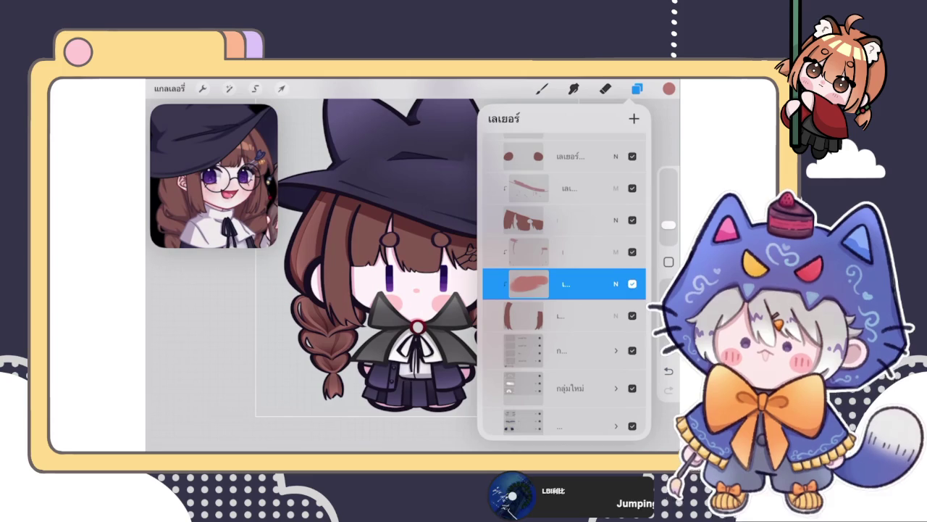
drag(594, 283, 528, 283)
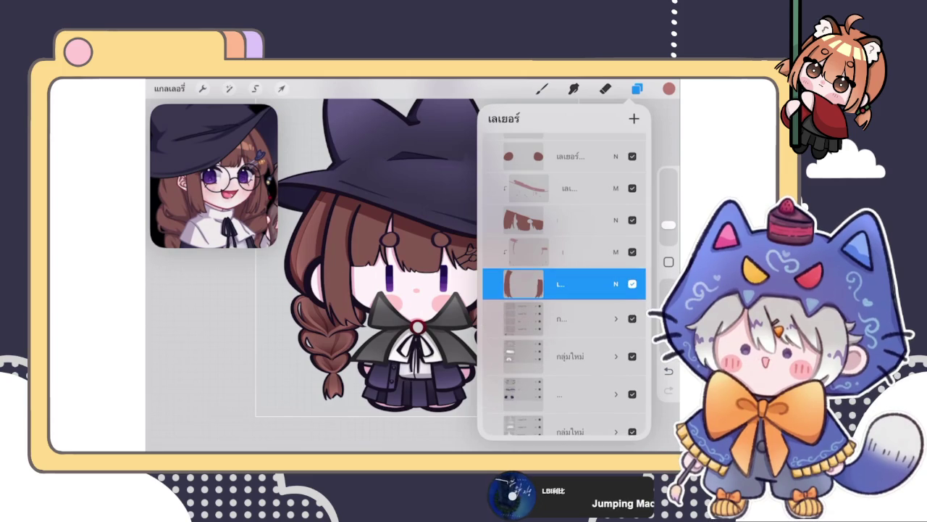
click(637, 88)
scroll(413, 275, up, 5)
Paint soft darker shading on the hair strands and the braid
drag(668, 224, 668, 218)
drag(398, 319, 323, 334)
drag(444, 300, 307, 333)
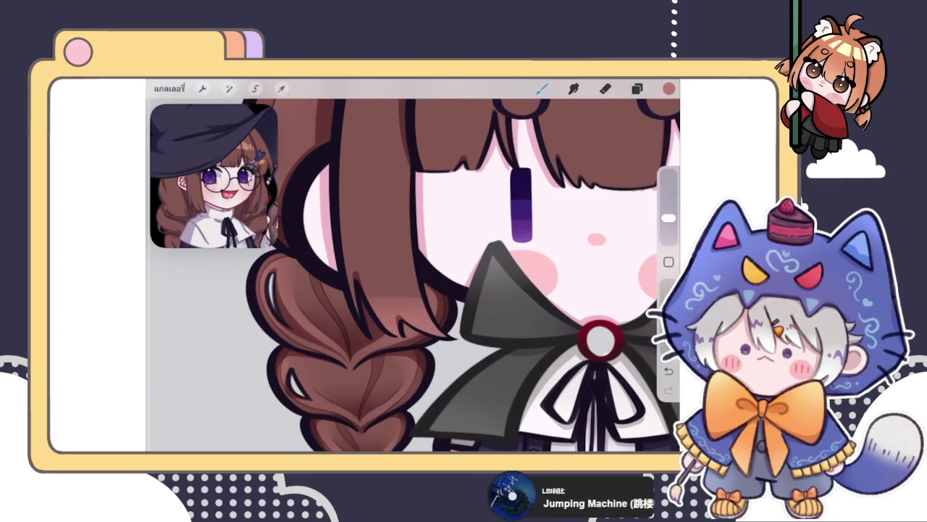
drag(668, 217, 668, 222)
drag(402, 337, 326, 311)
mouse_move(377, 377)
mouse_down()
mouse_move(335, 346)
mouse_move(340, 355)
mouse_up()
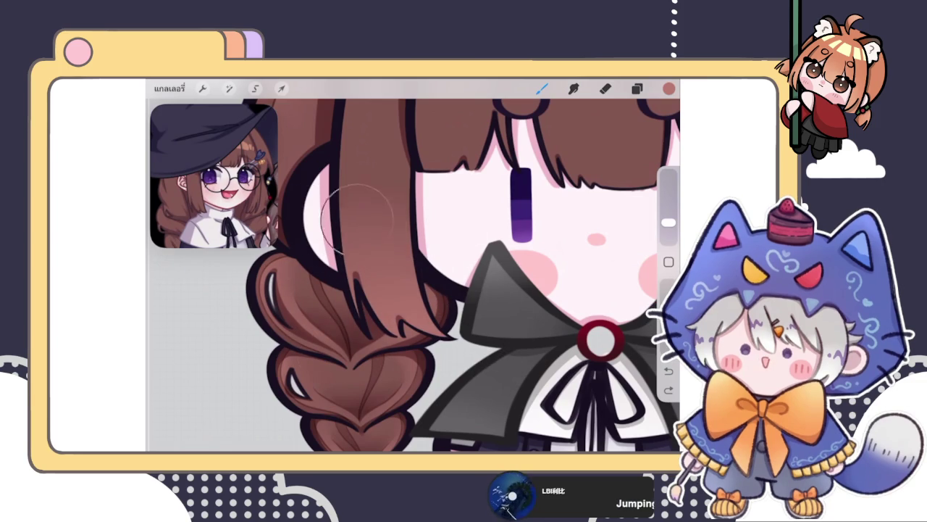
Undo the last shading stroke and make the brush slightly larger
scroll(412, 275, down, 5)
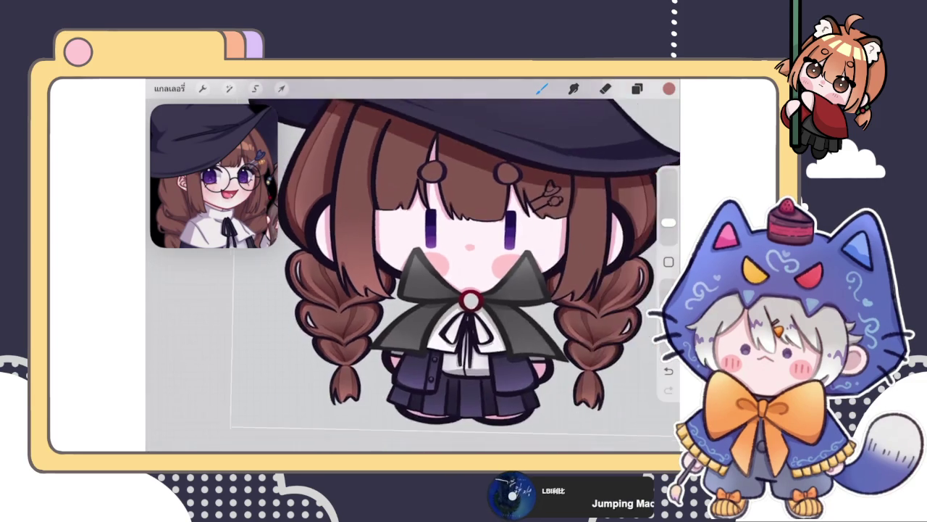
scroll(398, 239, up, 2)
scroll(398, 268, up, 3)
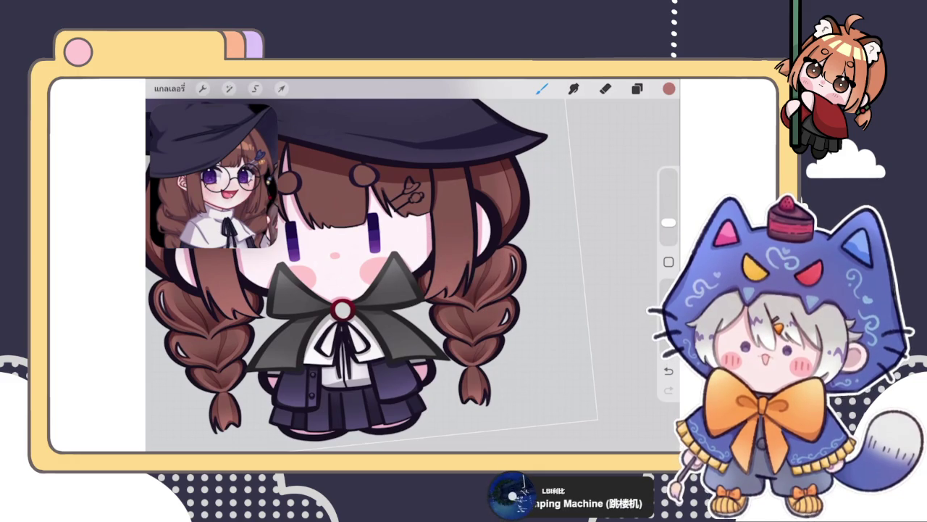
scroll(362, 276, up, 3)
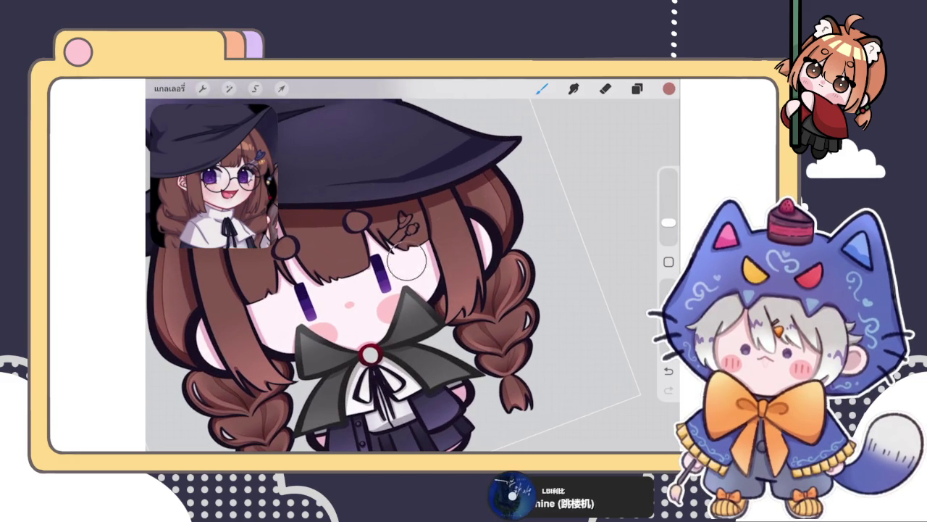
click(668, 371)
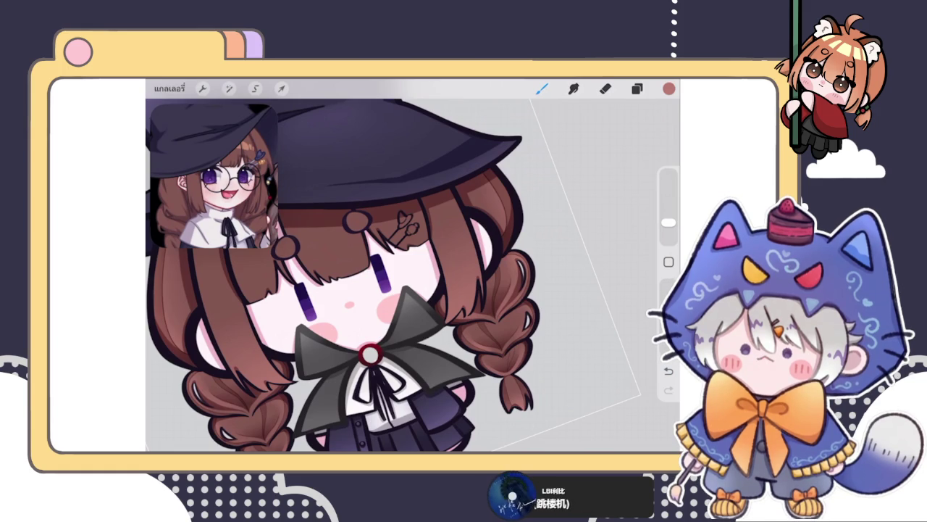
scroll(341, 275, down, 5)
scroll(420, 260, up, 3)
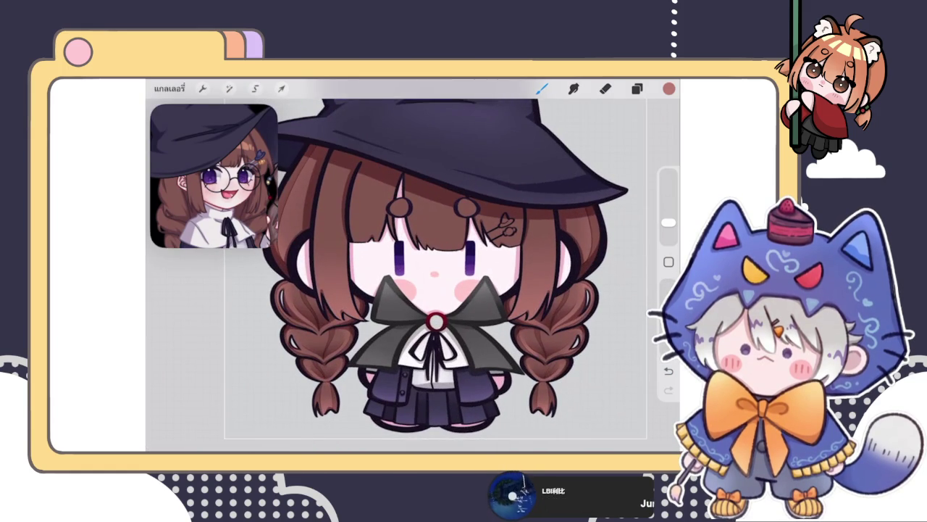
drag(668, 222, 668, 220)
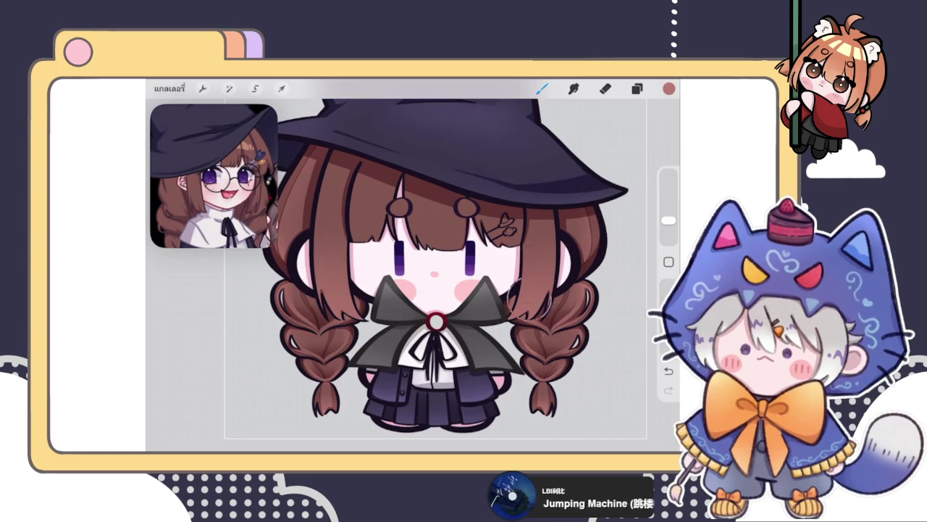
key(e)
key(b)
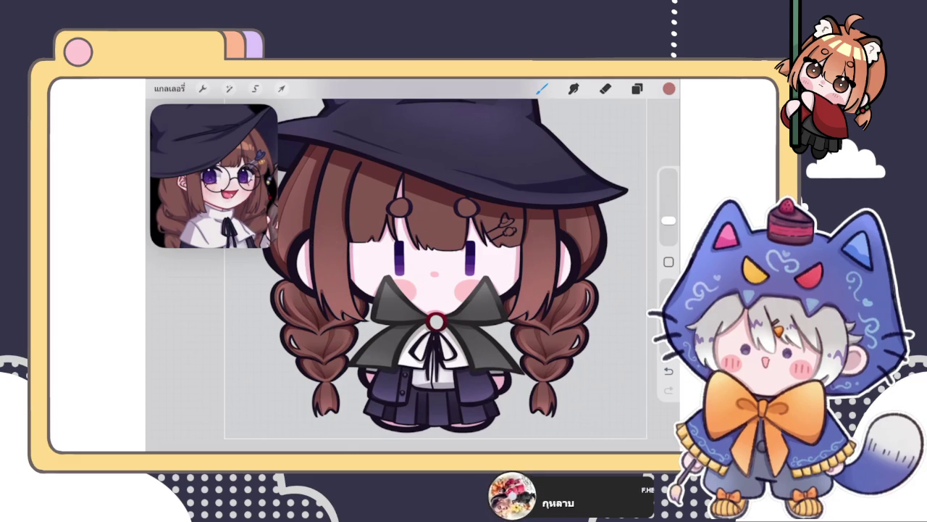
Add a new layer for hair shading and clip it to the hair layer below
click(636, 88)
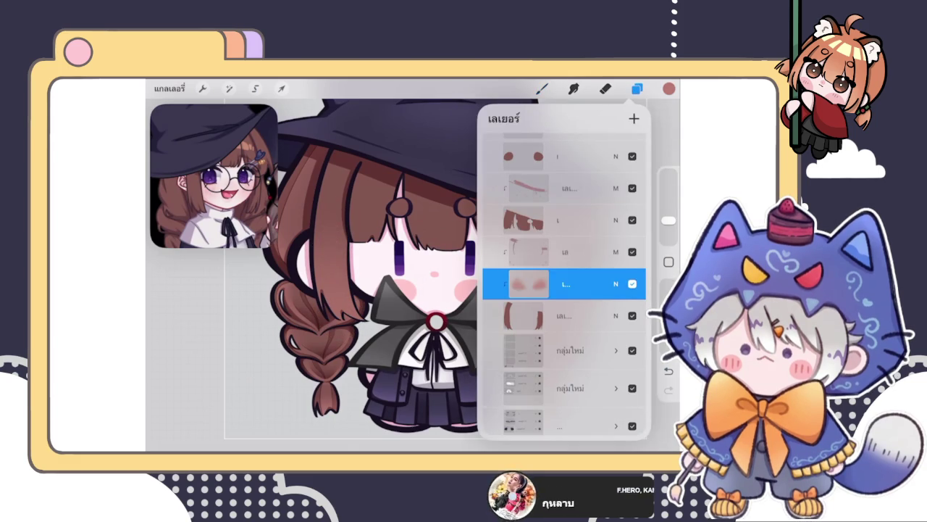
click(565, 252)
click(633, 118)
click(529, 251)
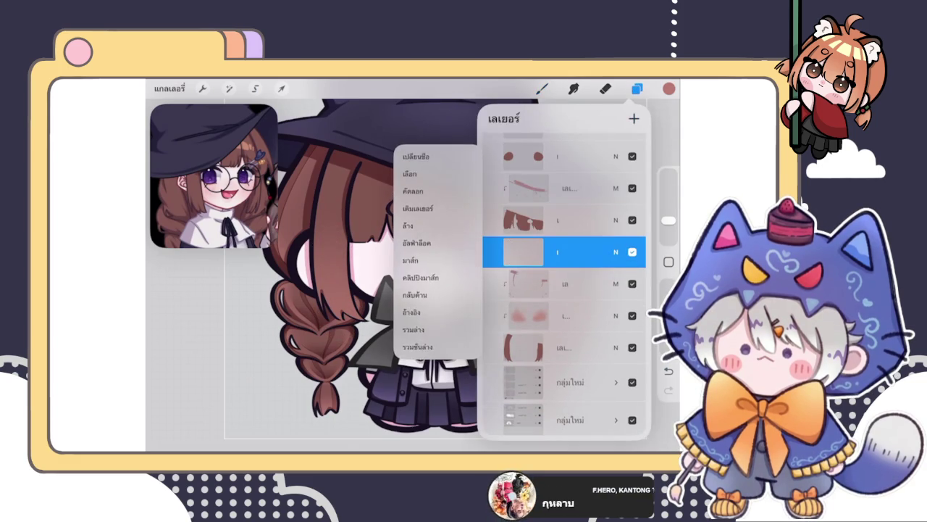
click(434, 279)
Pick a brown colour and choose a different brush for the strands
click(669, 89)
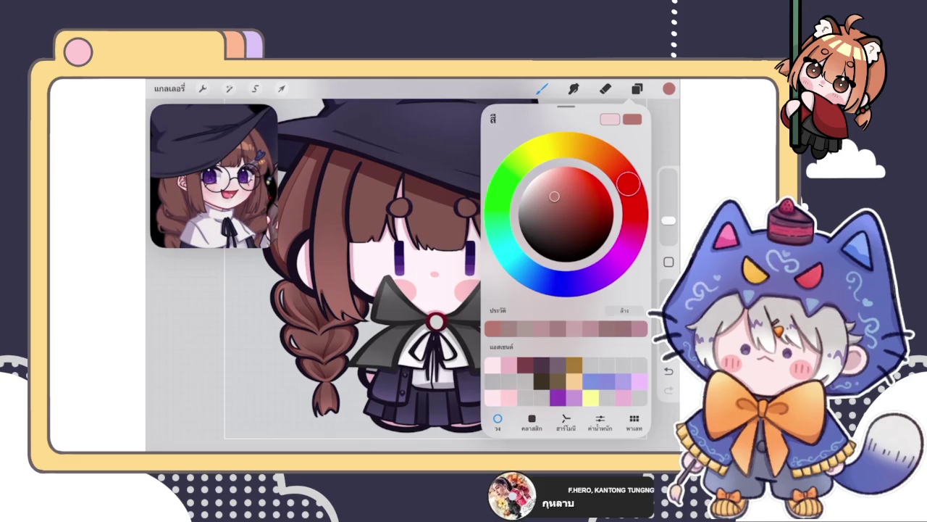
click(542, 89)
click(580, 229)
click(542, 88)
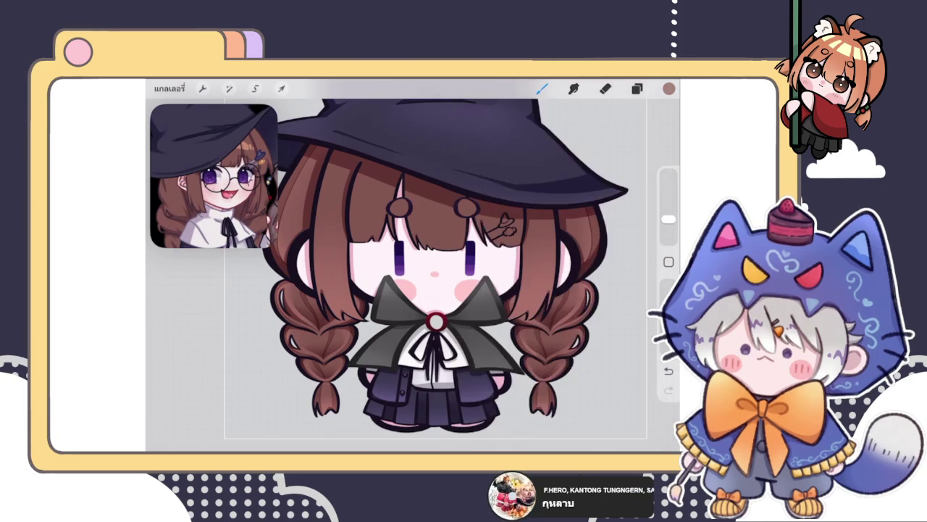
Keep layer 85's blend mode at Normal
click(637, 88)
click(616, 283)
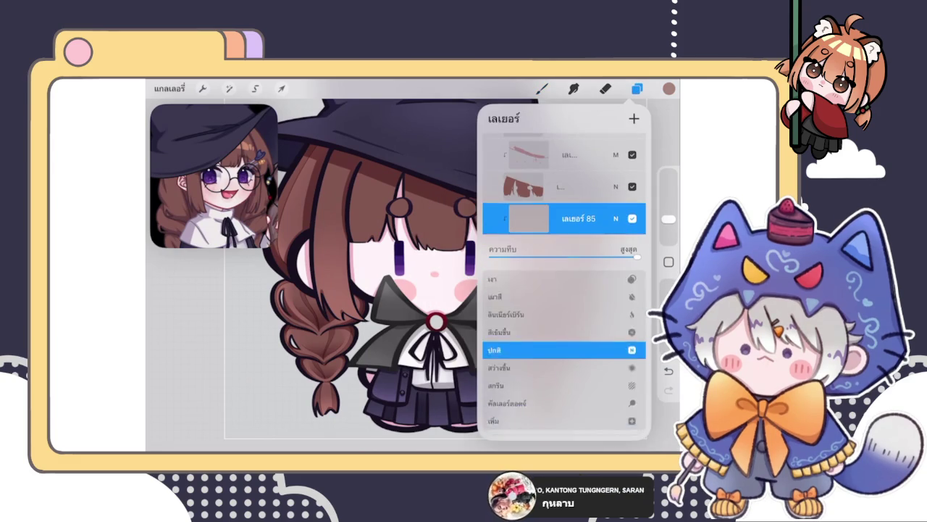
click(615, 283)
click(542, 88)
scroll(413, 275, up, 2)
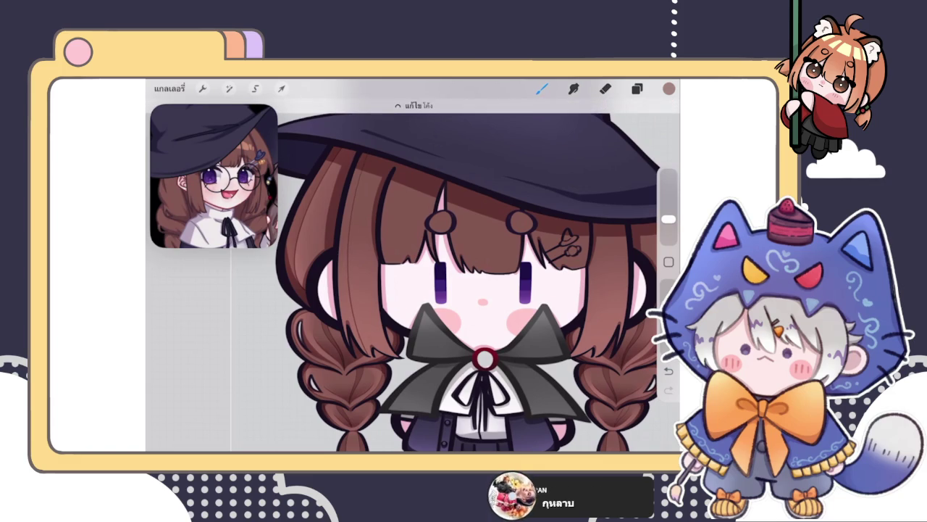
Draw a thin dark strand down the left fringe and bend its shape slightly with Edit Shape
scroll(413, 276, down, 3)
scroll(412, 275, up, 2)
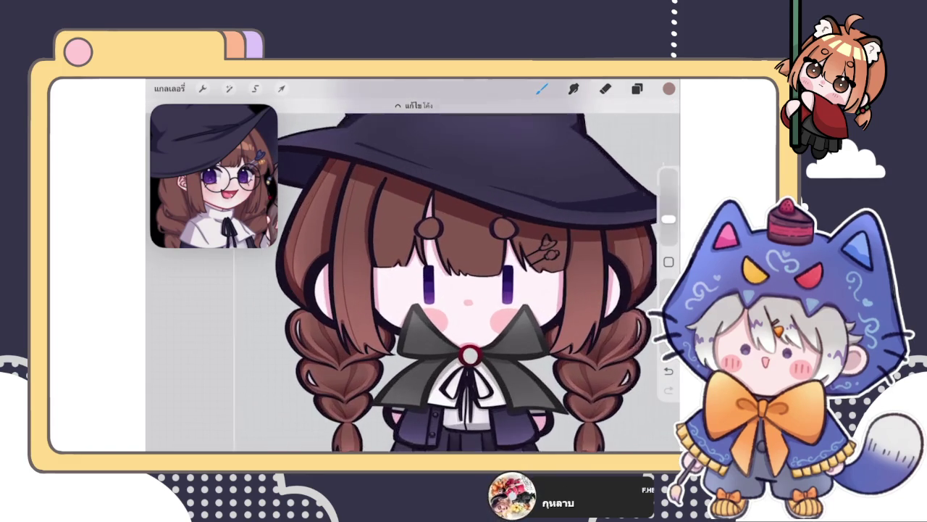
scroll(413, 276, up, 1)
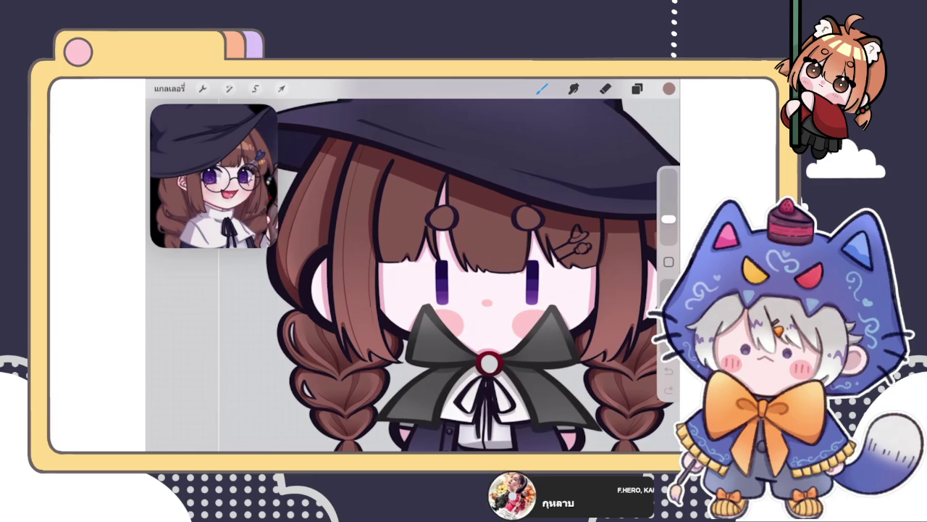
scroll(413, 276, up, 2)
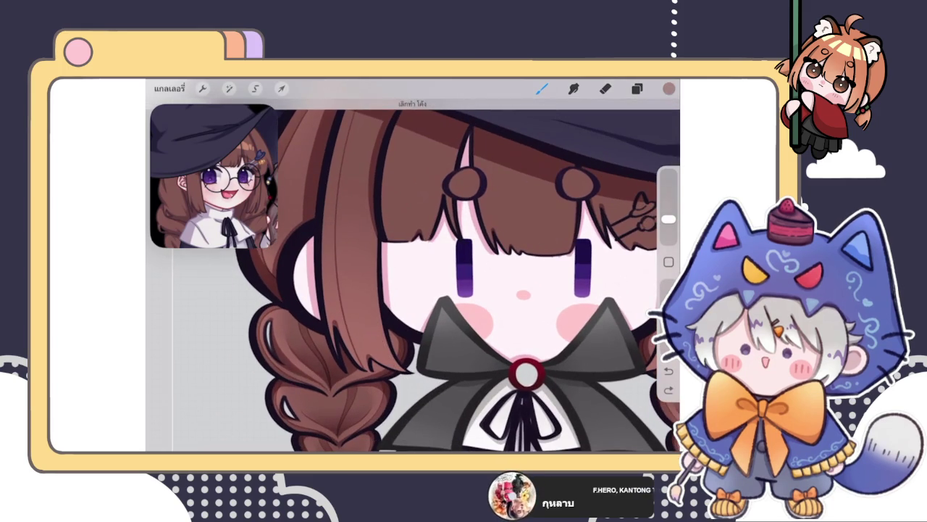
key(ctrl+shift+z)
key(ctrl+shift+z)
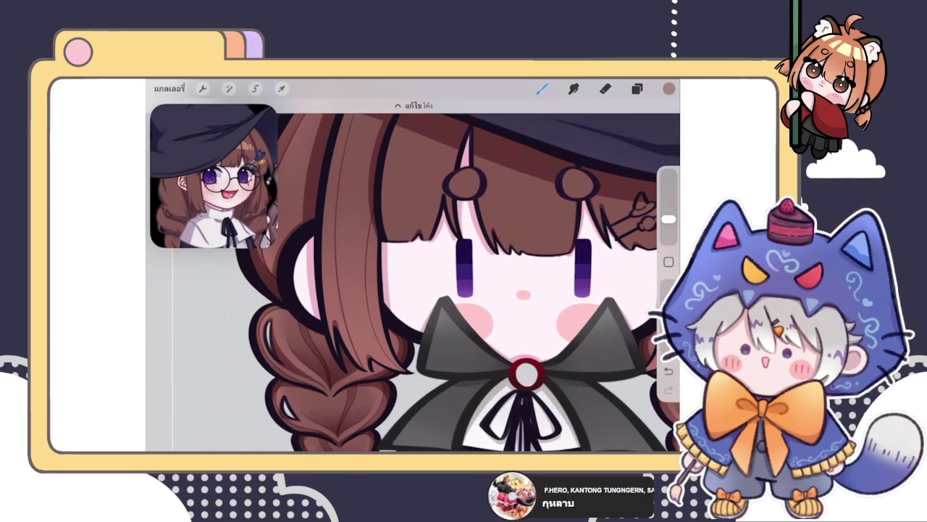
click(413, 105)
drag(365, 277, 368, 277)
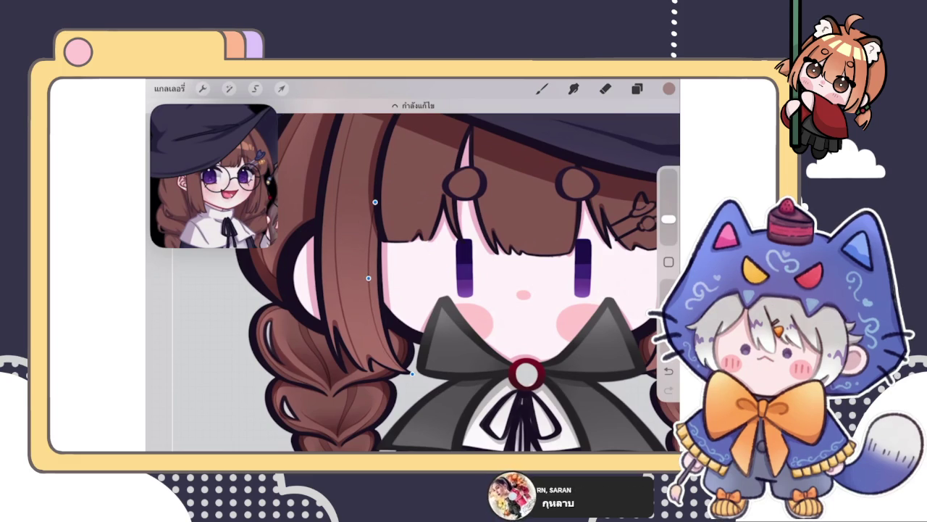
scroll(412, 275, down, 5)
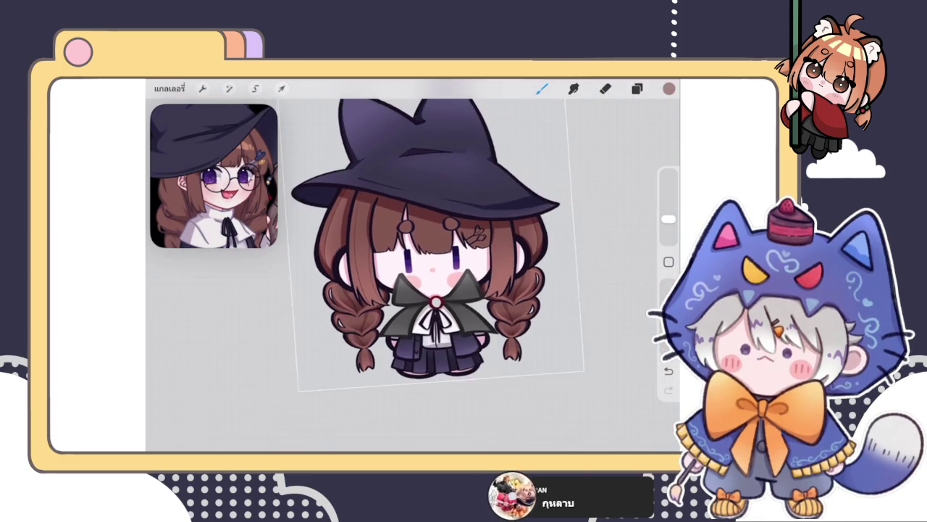
Lasso the left fringe strand and curve it with Transform Warp
scroll(435, 275, up, 5)
click(255, 89)
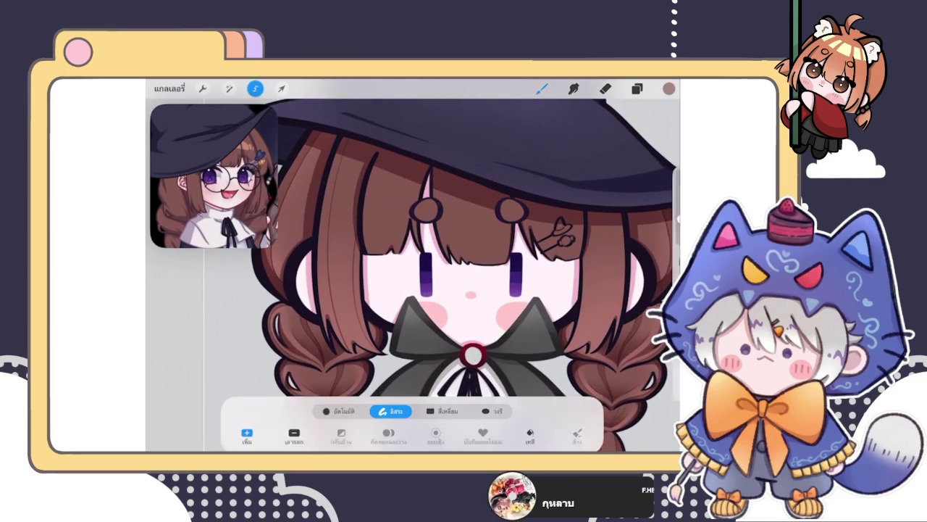
drag(356, 209, 409, 313)
drag(391, 362, 355, 208)
click(281, 89)
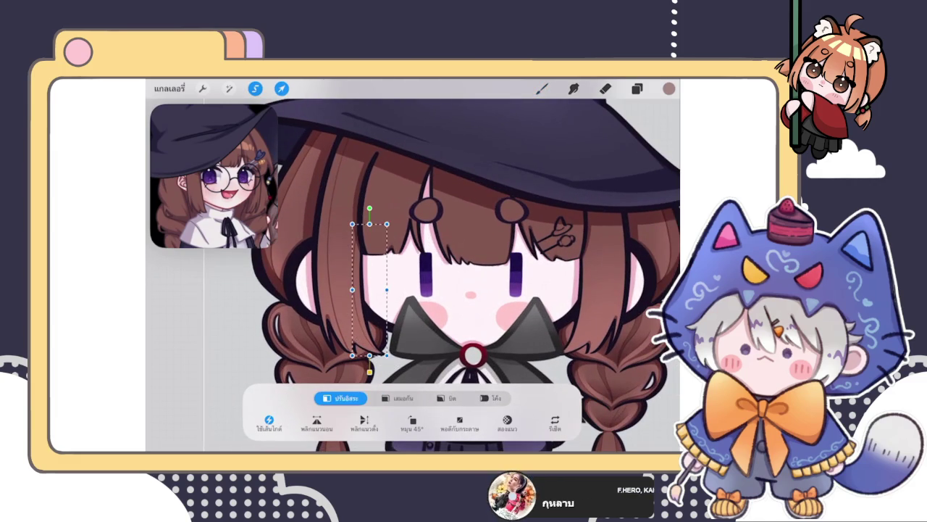
click(491, 397)
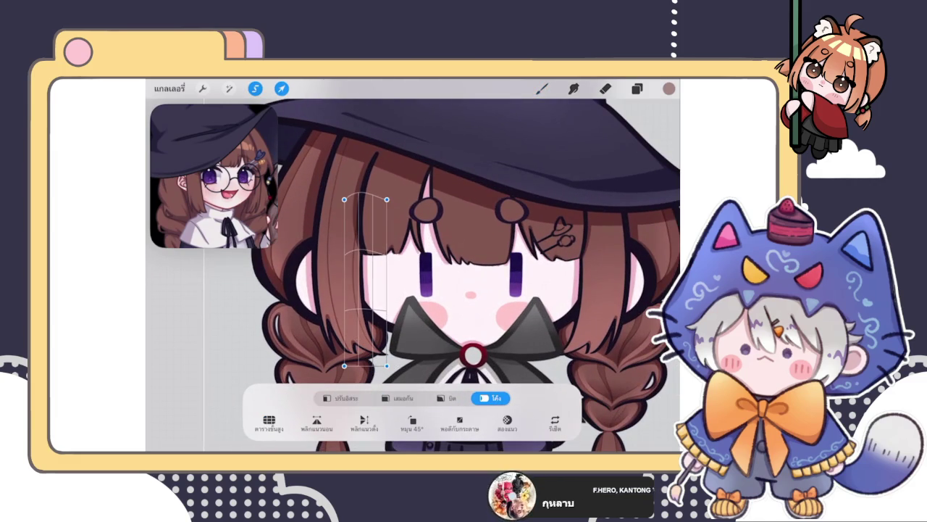
click(542, 88)
Duplicate the strand layer and move the copy onto the right side of the fringe
scroll(427, 276, down, 5)
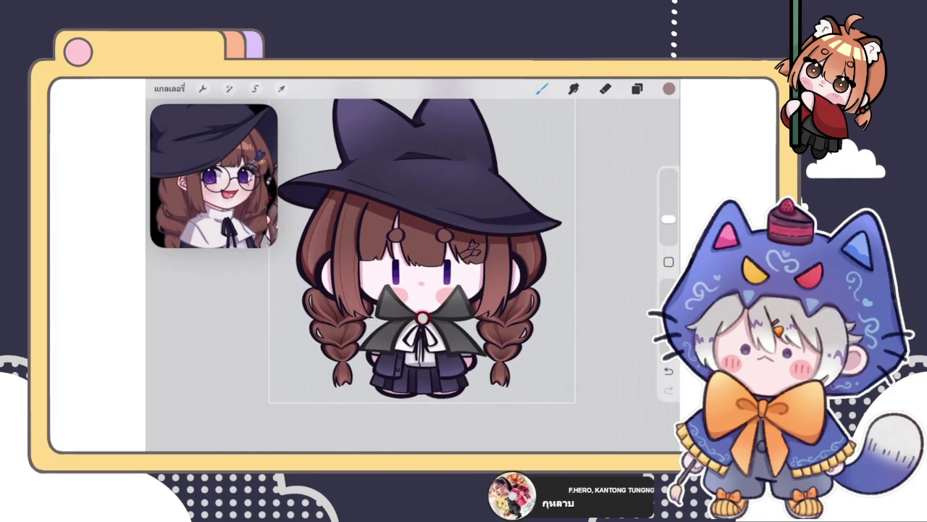
scroll(362, 239, up, 5)
click(636, 89)
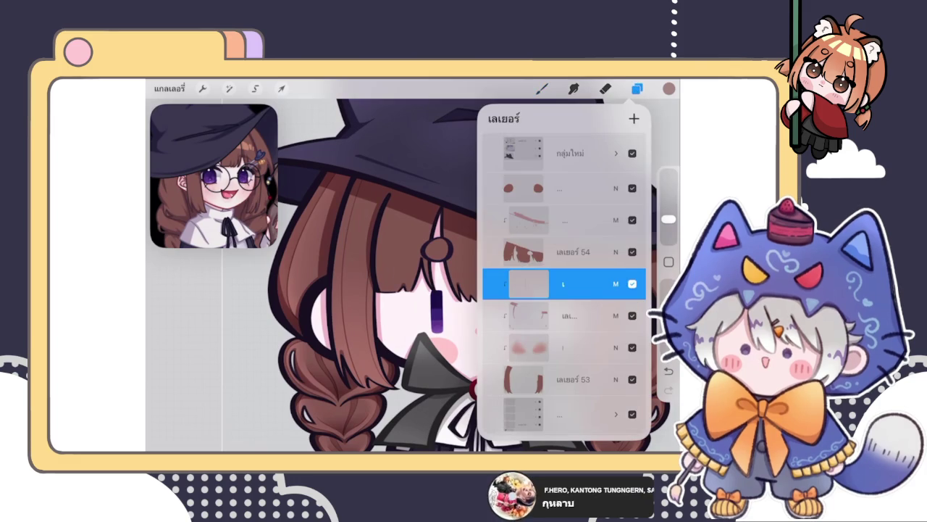
scroll(362, 276, down, 3)
click(634, 118)
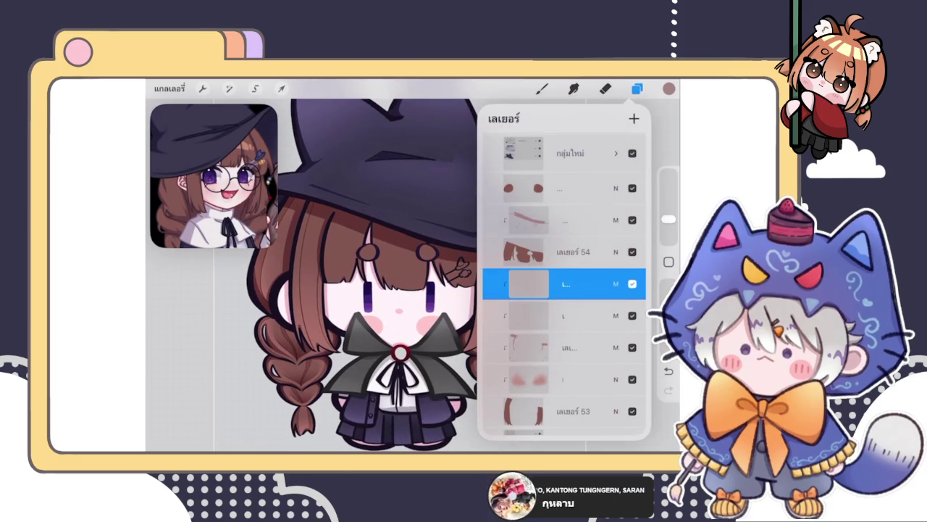
click(281, 89)
click(341, 398)
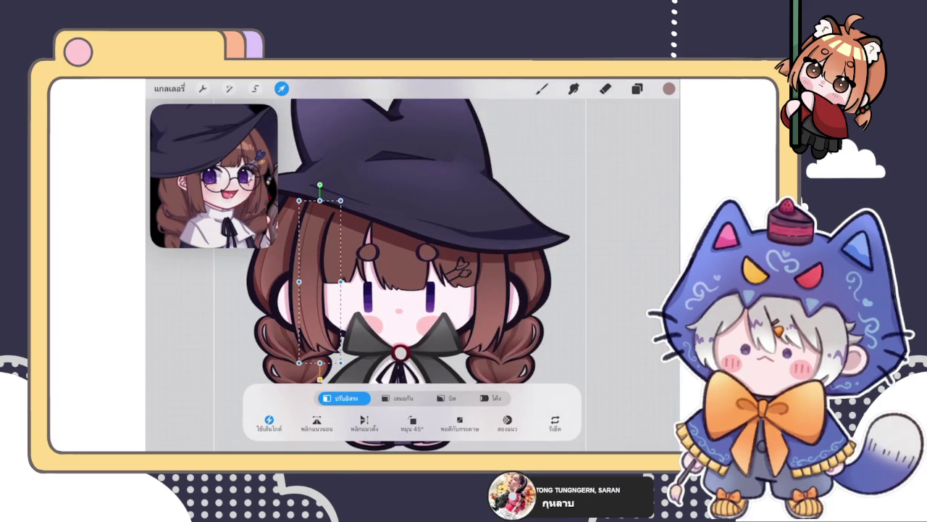
drag(431, 282, 488, 280)
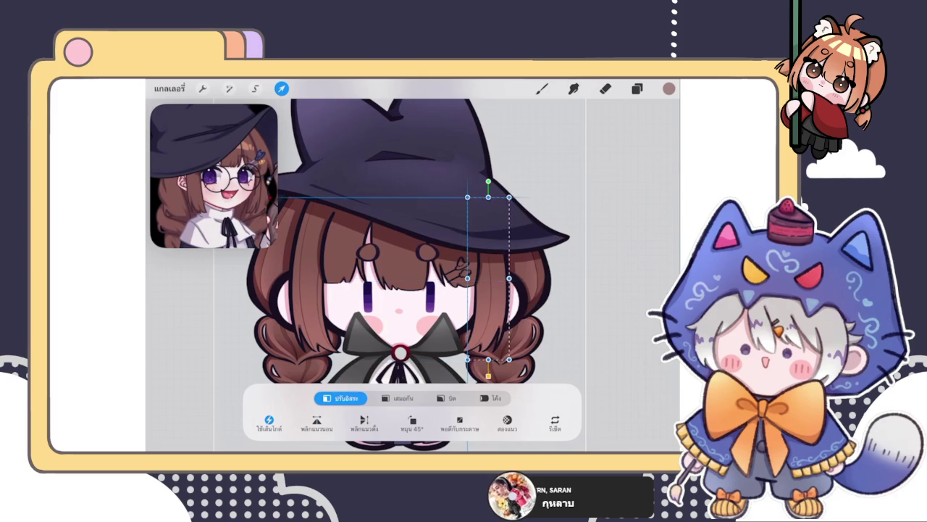
drag(488, 281, 480, 281)
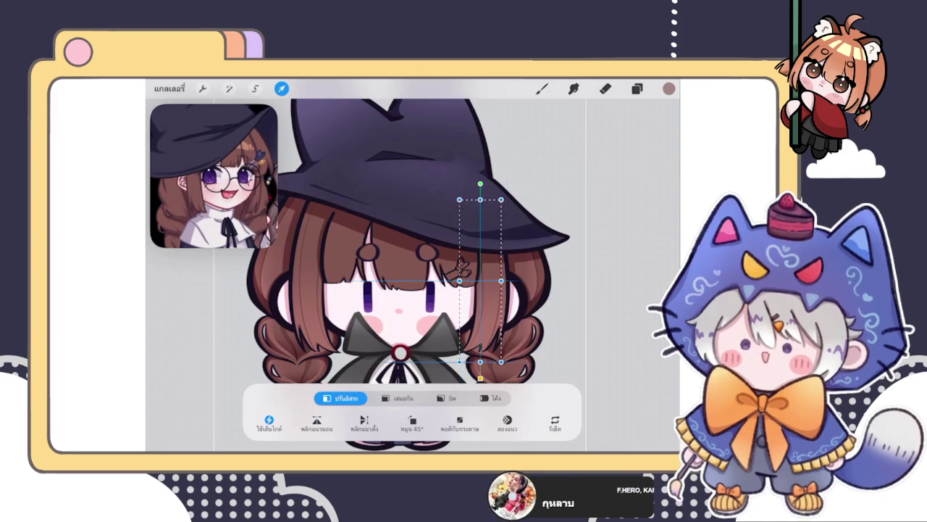
drag(480, 281, 478, 280)
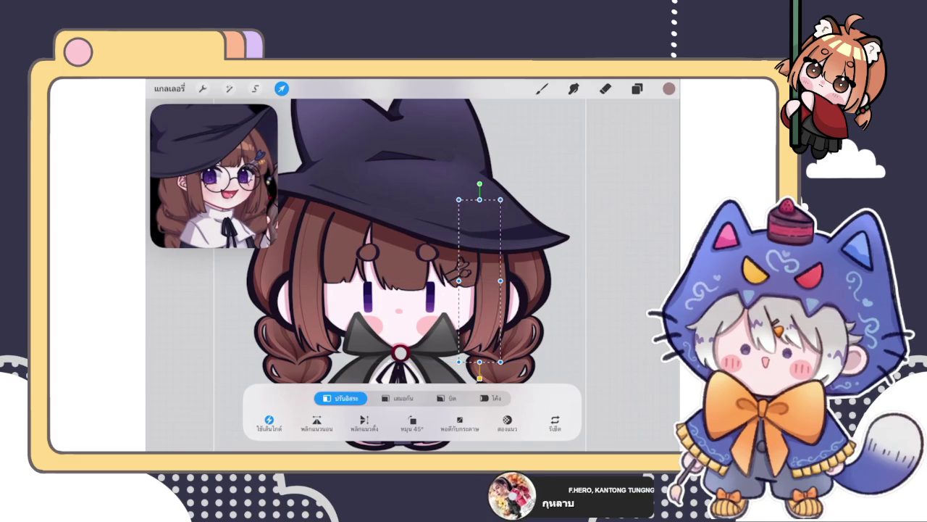
click(541, 88)
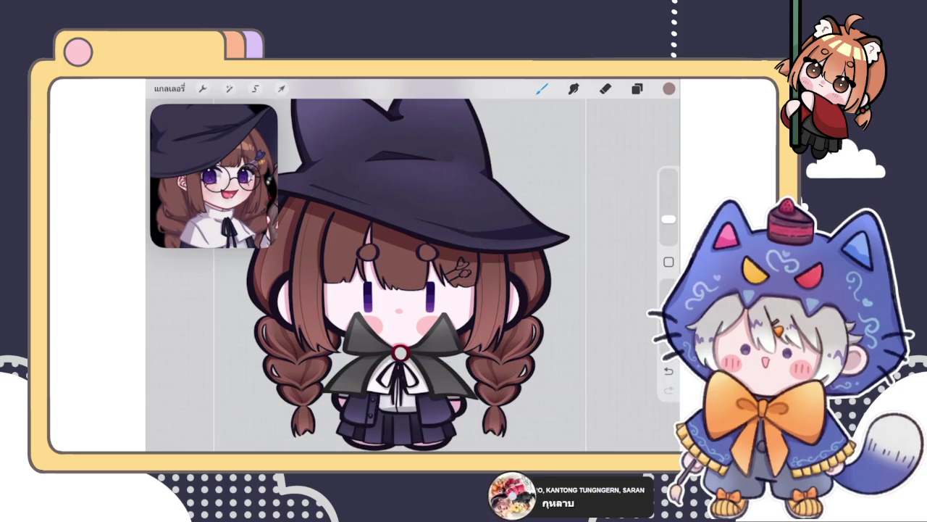
drag(406, 276, 387, 272)
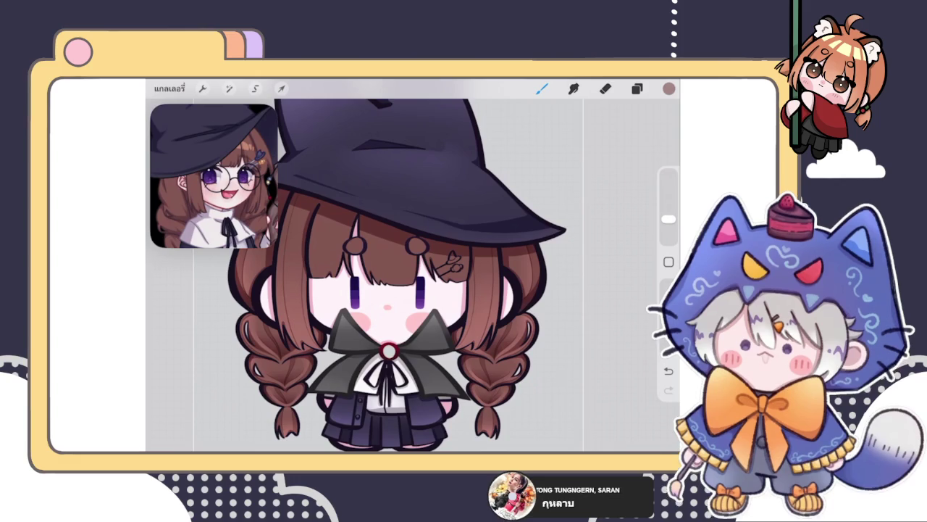
Merge the strand copy down into the strand layer, then toggle its clipping mask off
click(637, 88)
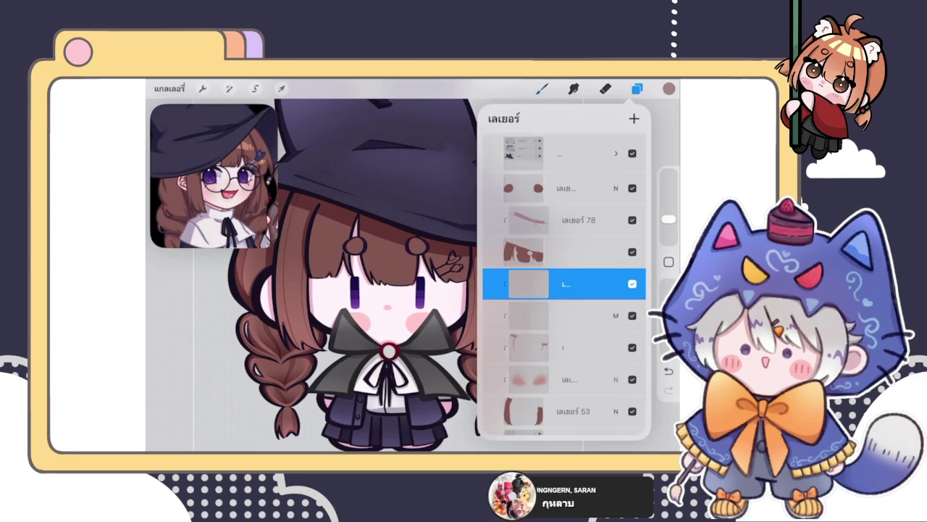
click(528, 284)
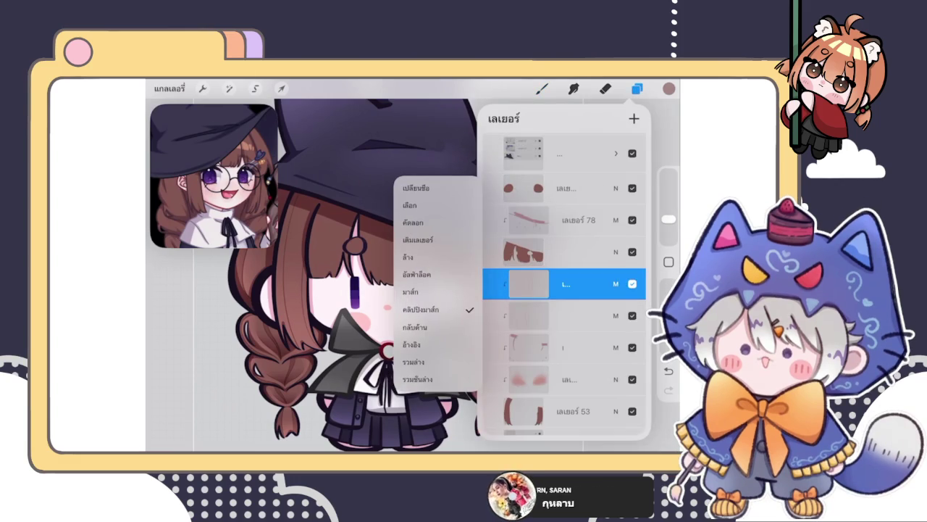
click(424, 364)
click(529, 283)
click(434, 292)
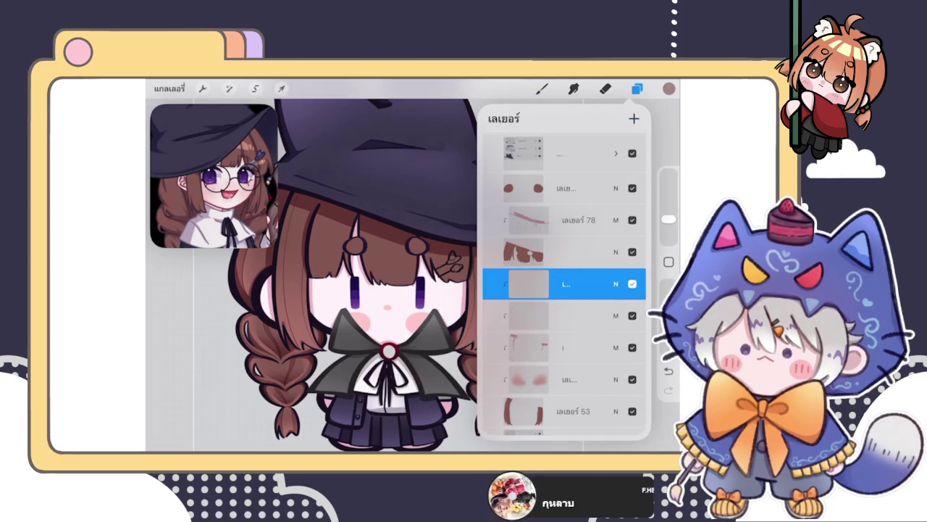
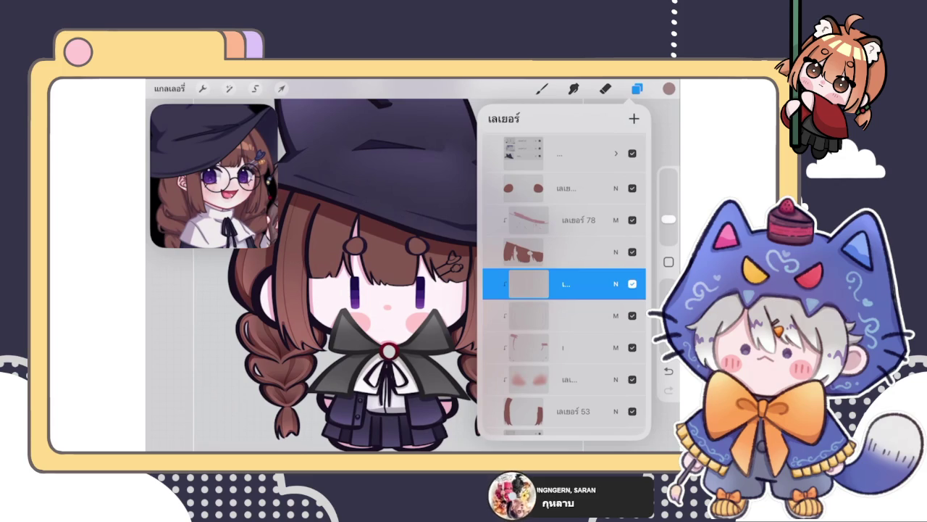
Select the hair shading layer and check its Multiply blend at 44% opacity
click(638, 88)
click(637, 89)
click(616, 283)
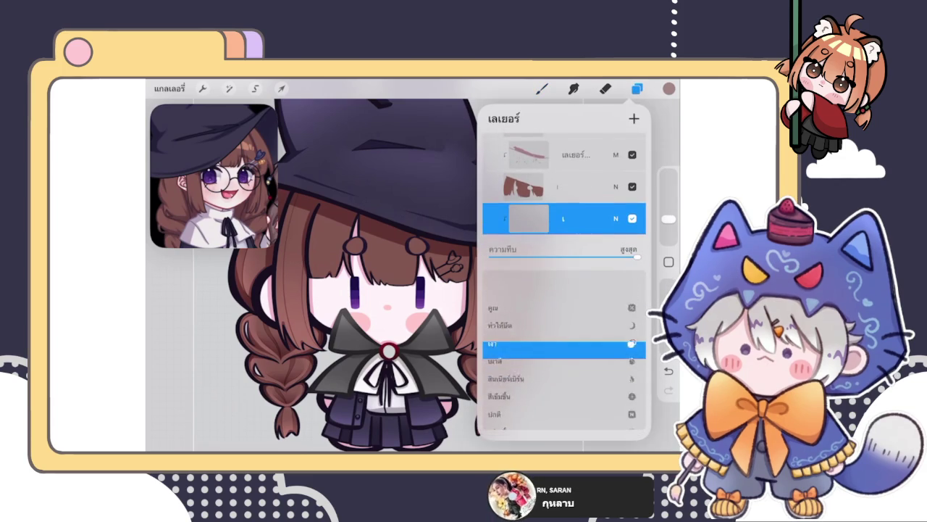
click(542, 89)
Draw several darker brown strand lines down through the hair
scroll(413, 275, up, 5)
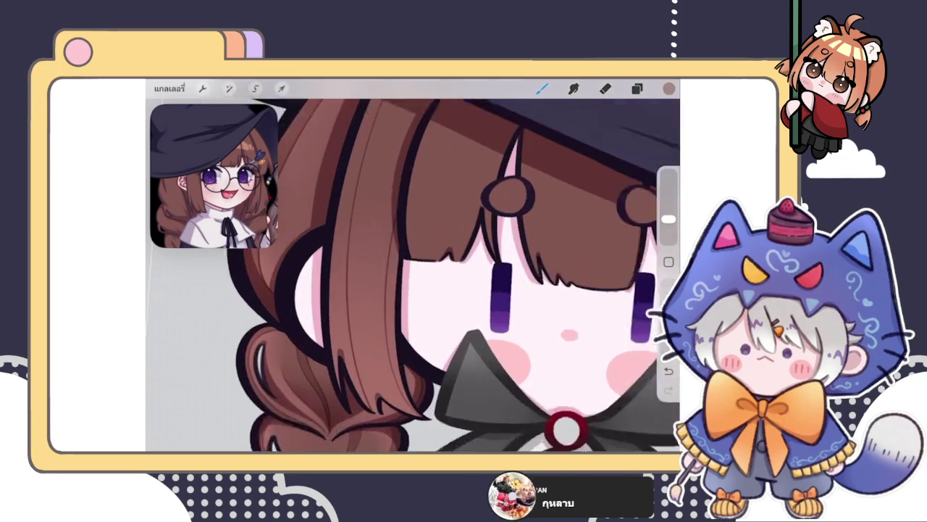
drag(337, 308, 348, 413)
mouse_move(347, 356)
mouse_down()
mouse_move(366, 426)
mouse_move(378, 434)
mouse_up()
drag(346, 342, 358, 381)
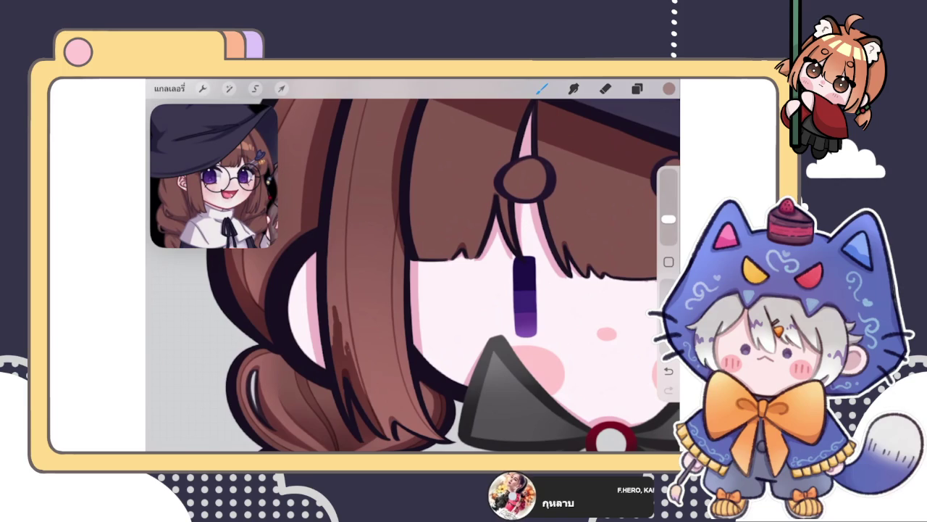
mouse_move(346, 316)
mouse_down()
mouse_move(355, 362)
mouse_move(352, 343)
mouse_up()
drag(344, 299, 348, 313)
drag(354, 334, 354, 347)
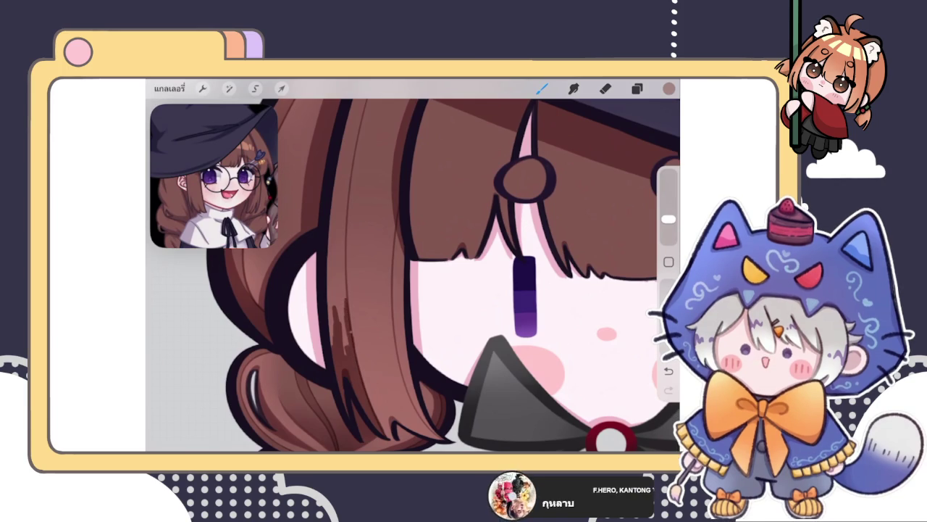
mouse_move(340, 261)
mouse_down()
mouse_move(345, 351)
mouse_move(338, 344)
mouse_up()
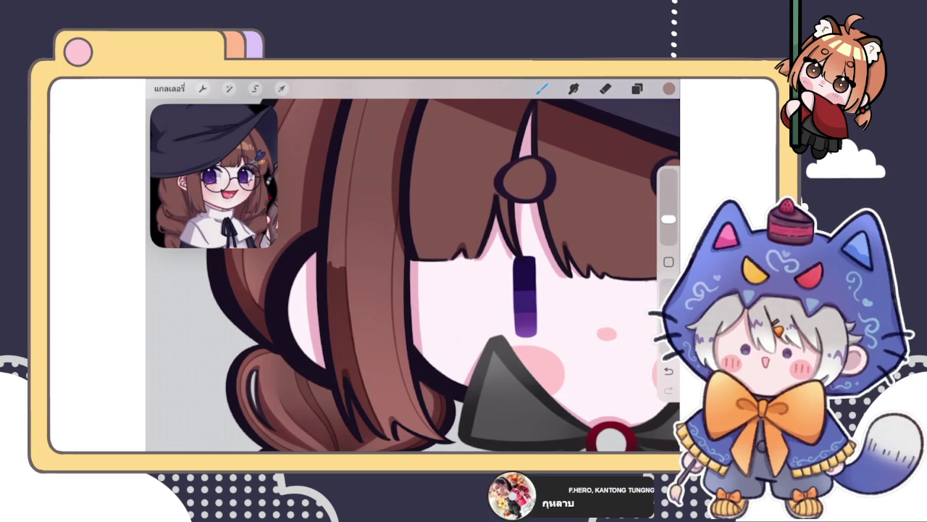
Erase stray strokes, then shade the hair and the band under the hat brim darker
key(e)
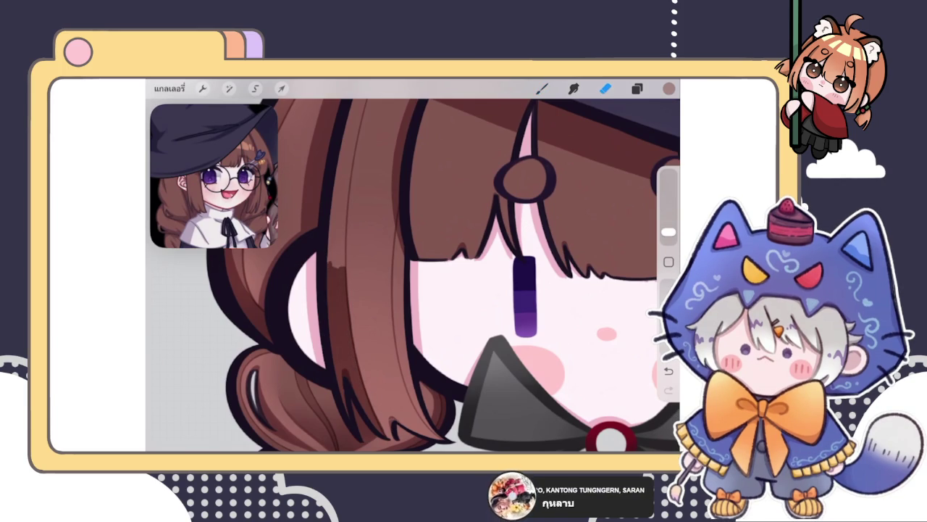
scroll(413, 276, up, 5)
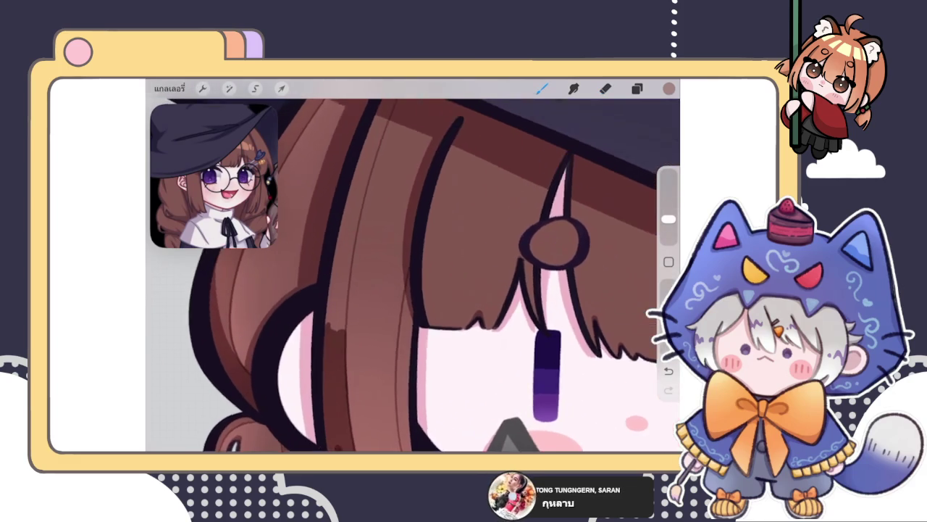
drag(286, 373, 319, 290)
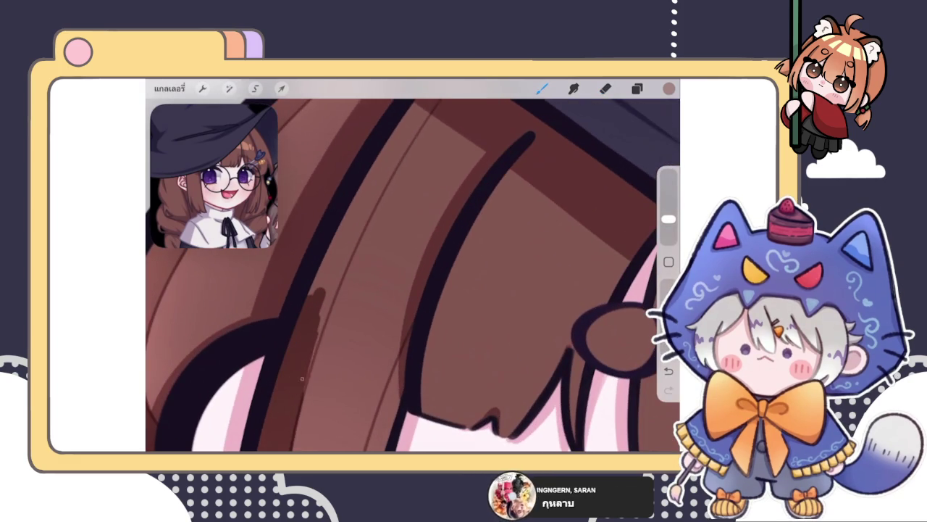
drag(313, 366, 323, 324)
mouse_move(350, 257)
mouse_down()
mouse_move(326, 320)
mouse_move(401, 122)
mouse_up()
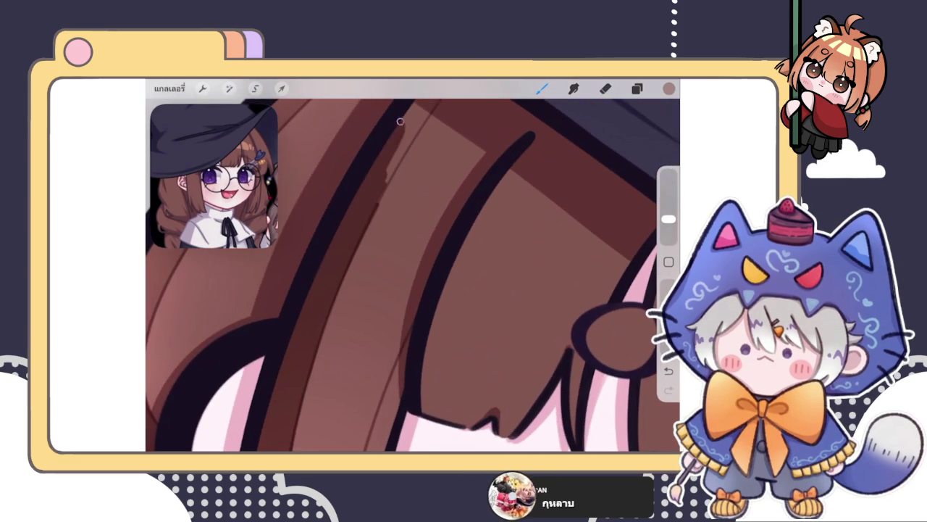
scroll(413, 275, down, 2)
scroll(413, 275, up, 5)
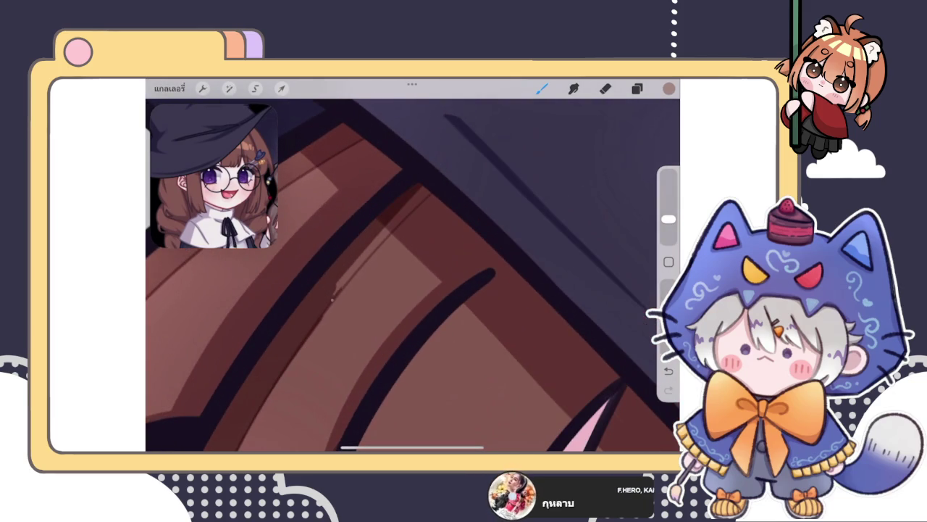
drag(344, 289, 427, 190)
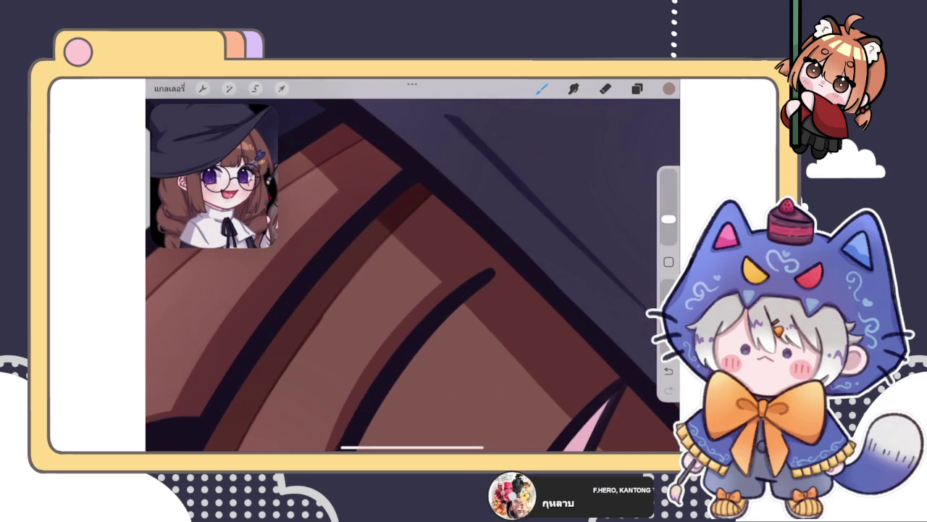
Clean up with the eraser, then paint darker shading up along the hair edge
key(e)
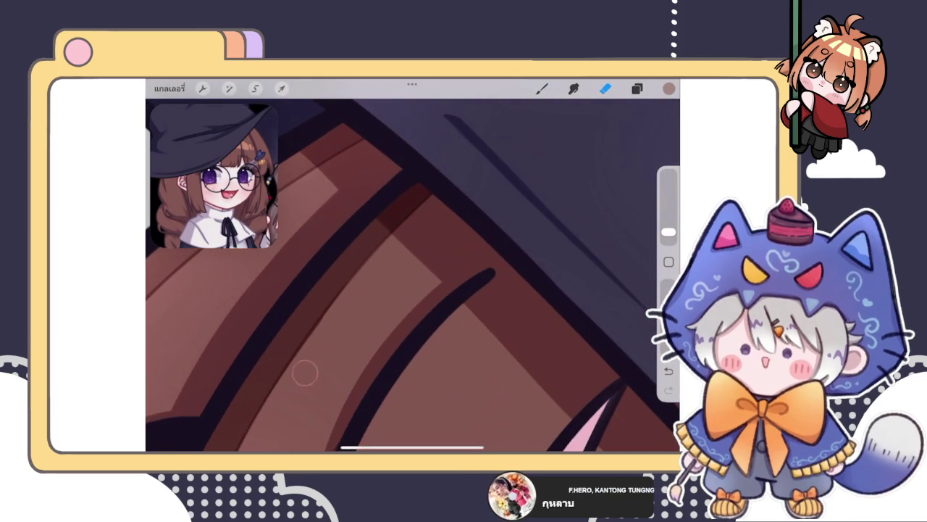
key(b)
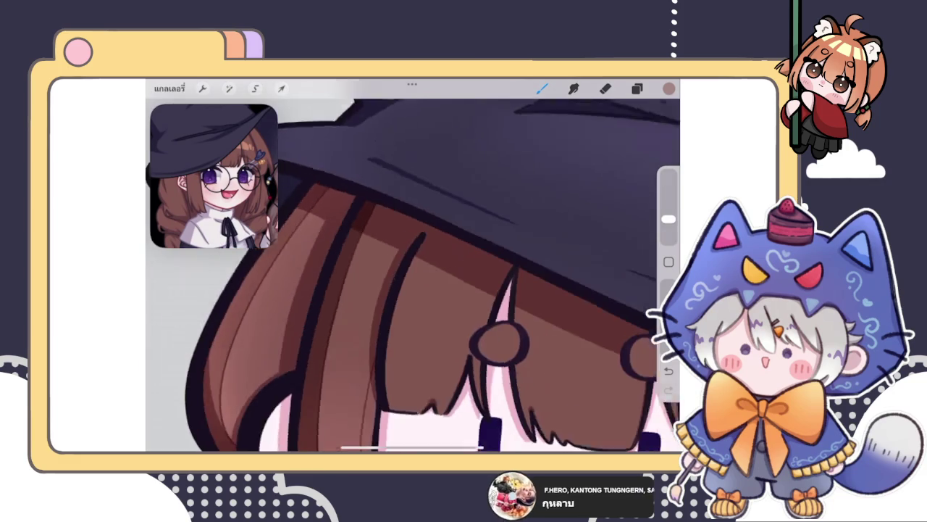
scroll(413, 275, down, 5)
scroll(413, 275, up, 5)
scroll(383, 268, up, 5)
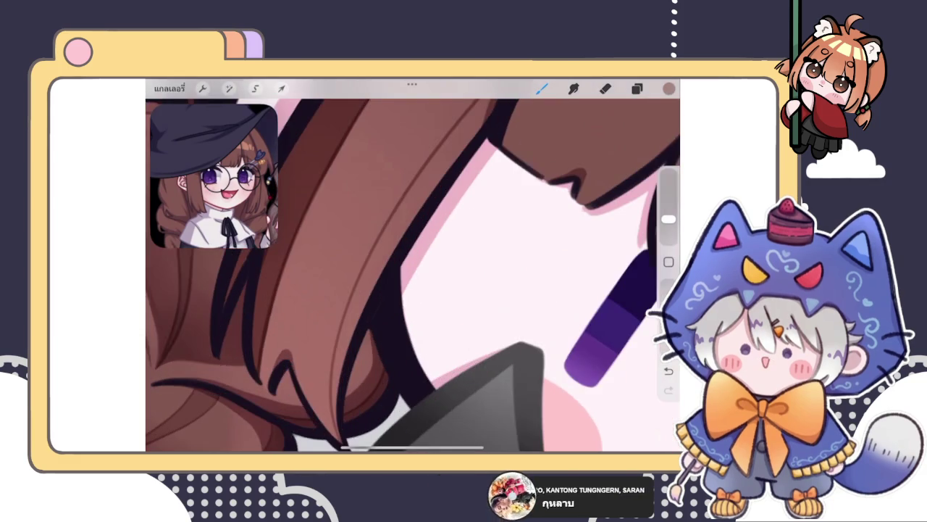
scroll(413, 275, down, 2)
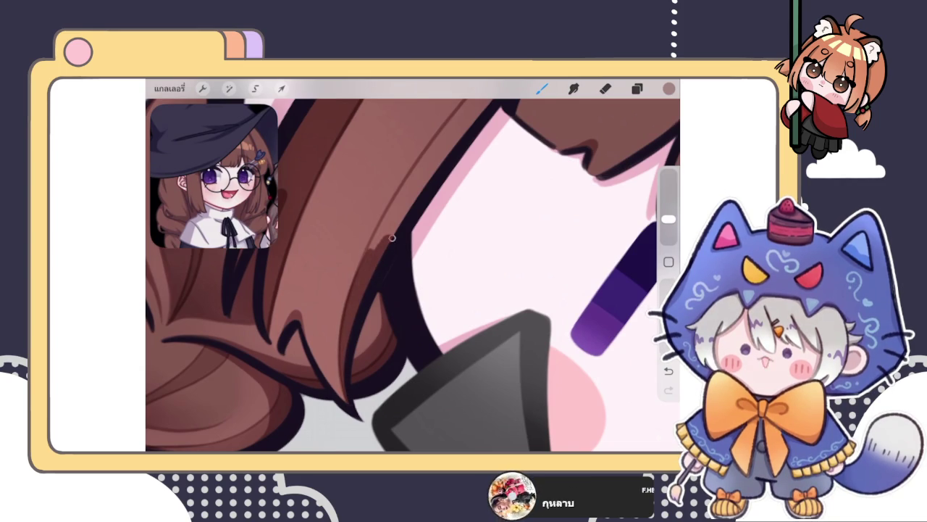
scroll(413, 275, right, 2)
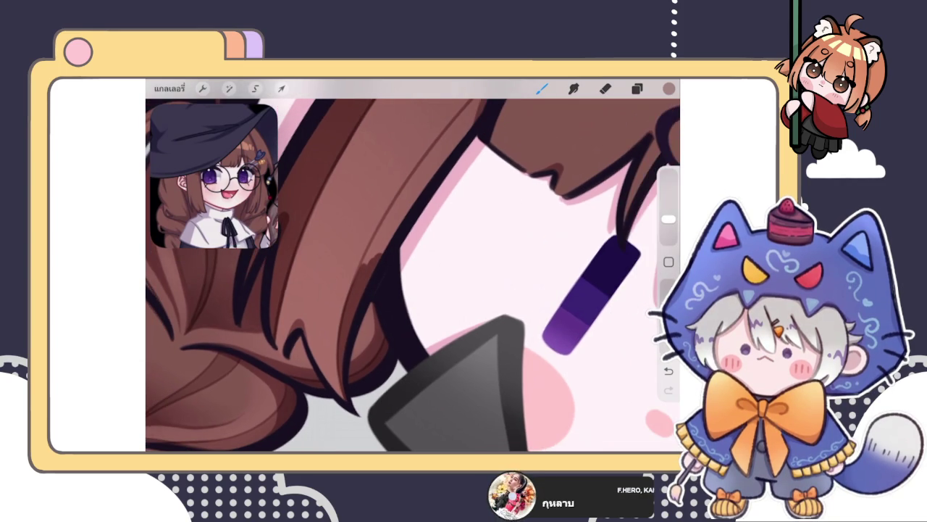
scroll(413, 275, up, 3)
scroll(413, 275, up, 2)
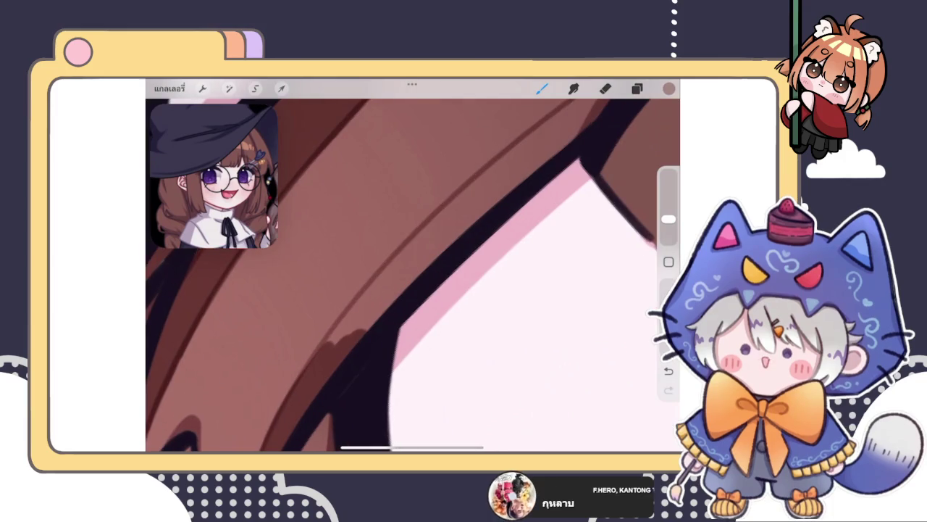
drag(453, 244, 406, 259)
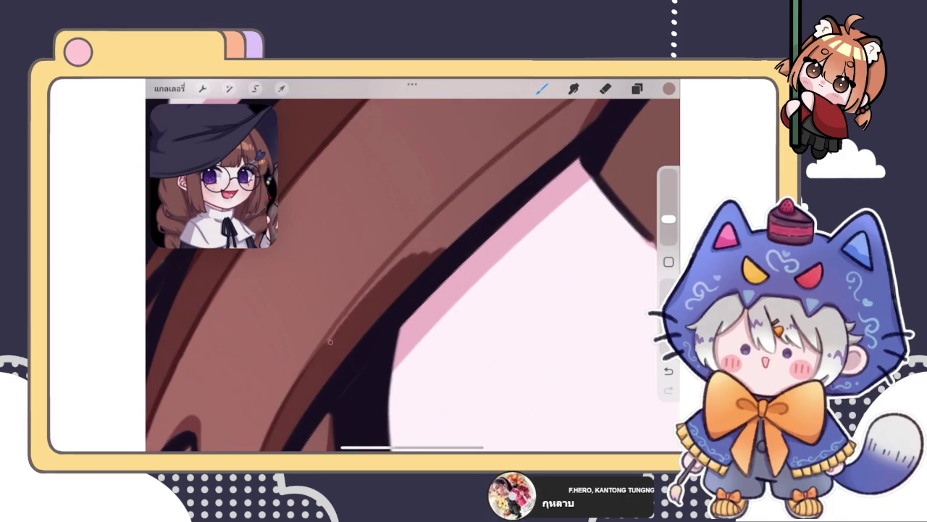
mouse_move(330, 341)
mouse_down()
mouse_move(391, 261)
mouse_move(536, 166)
mouse_up()
Add more darker shading strokes over the hair edge
scroll(412, 275, up, 3)
mouse_move(362, 308)
mouse_down()
mouse_move(435, 225)
mouse_move(313, 353)
mouse_move(445, 198)
mouse_up()
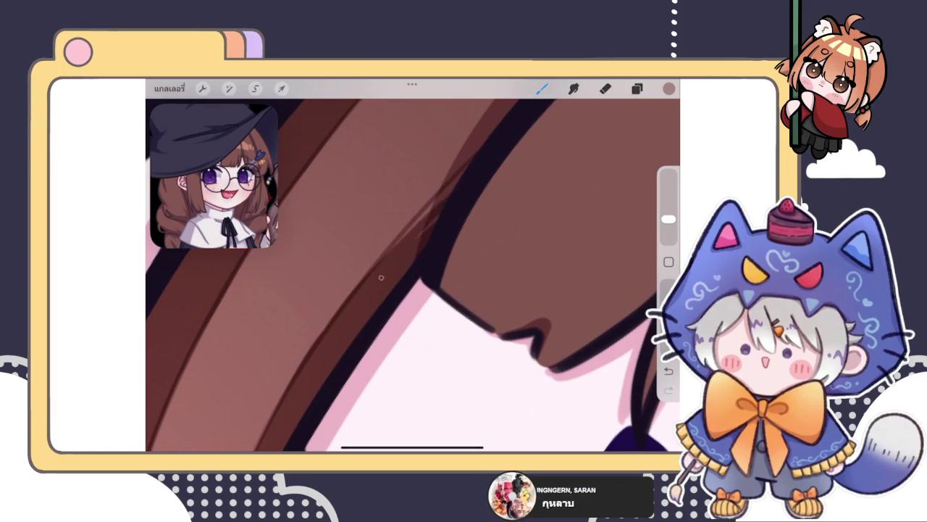
drag(406, 244, 462, 183)
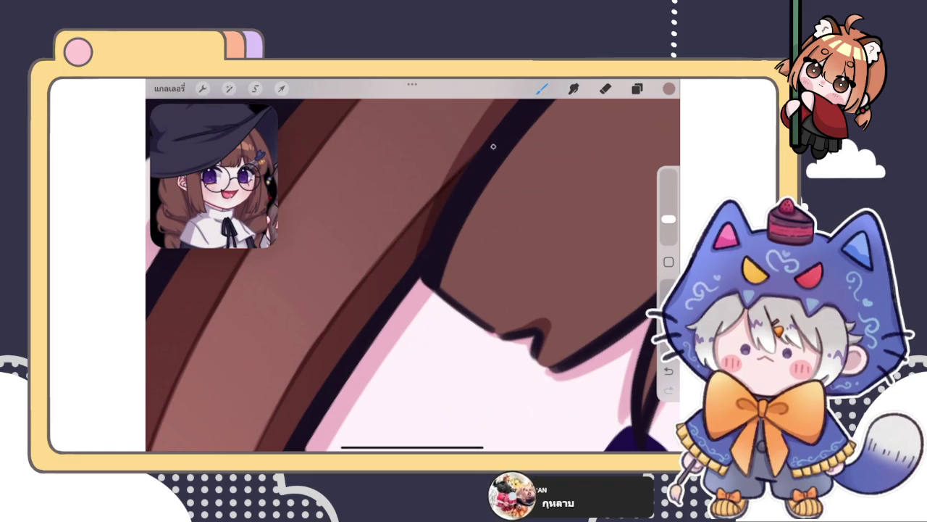
scroll(413, 276, down, 3)
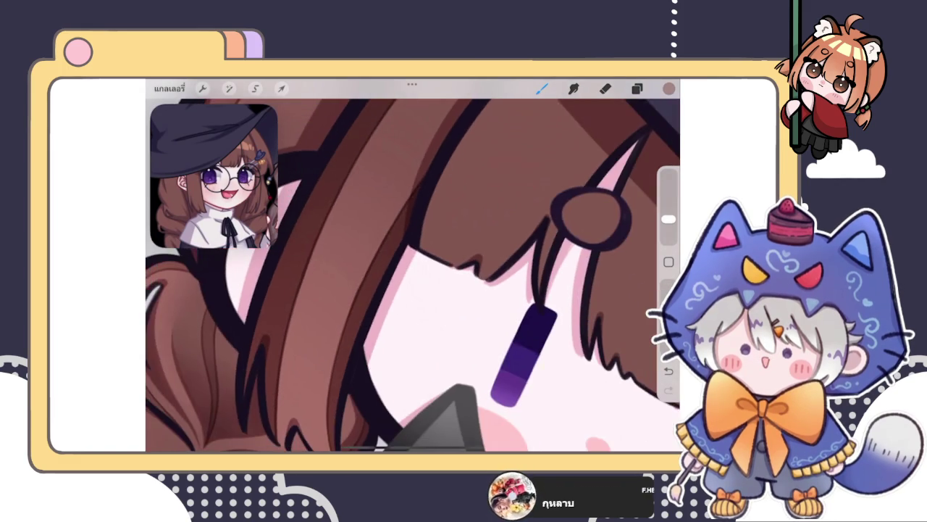
scroll(412, 276, down, 5)
click(637, 87)
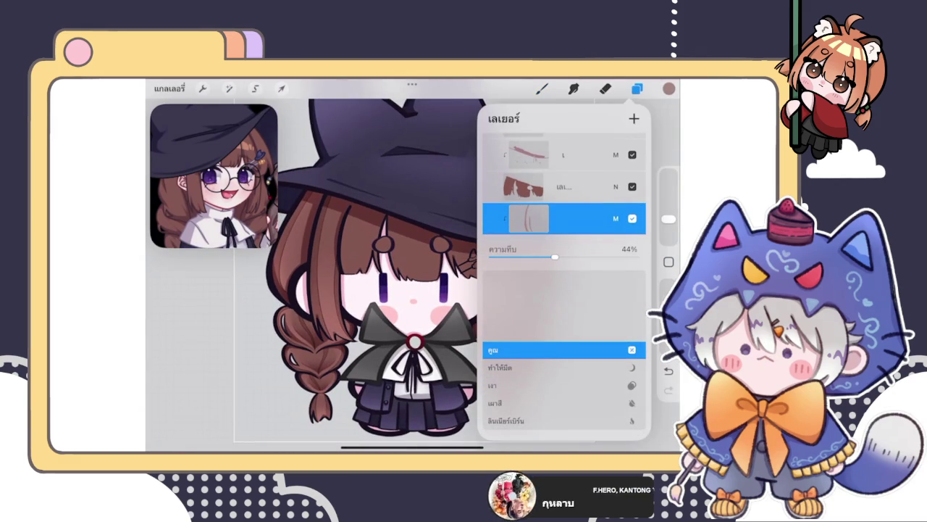
Paint darker brown shading strokes along the hair band
click(616, 218)
click(541, 88)
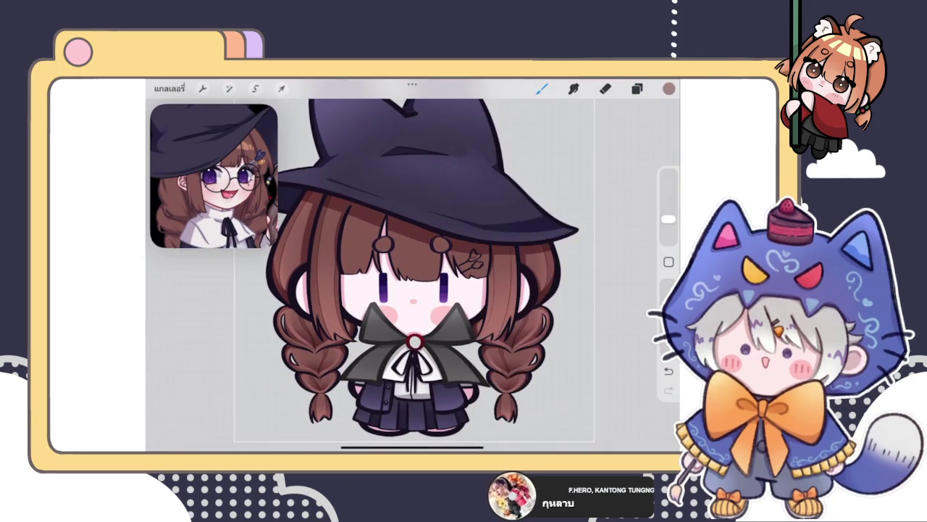
scroll(513, 327, up, 5)
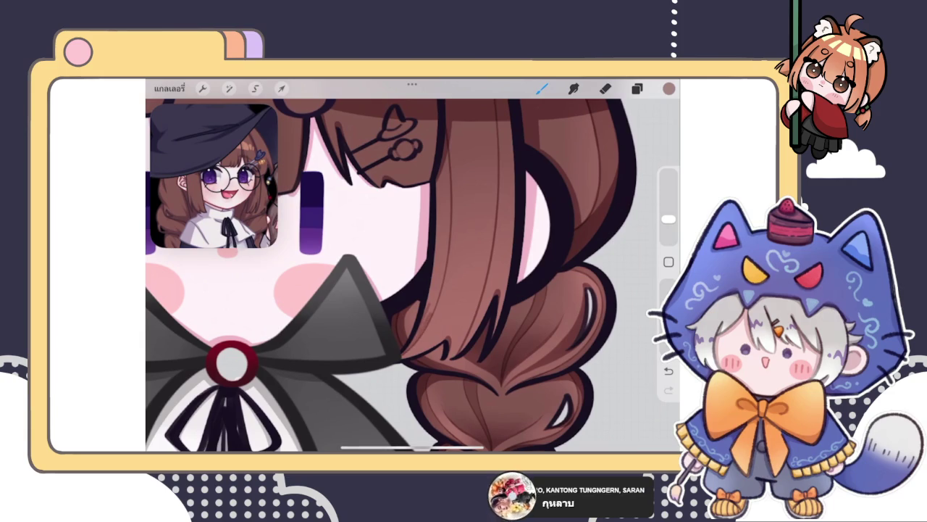
scroll(413, 276, up, 5)
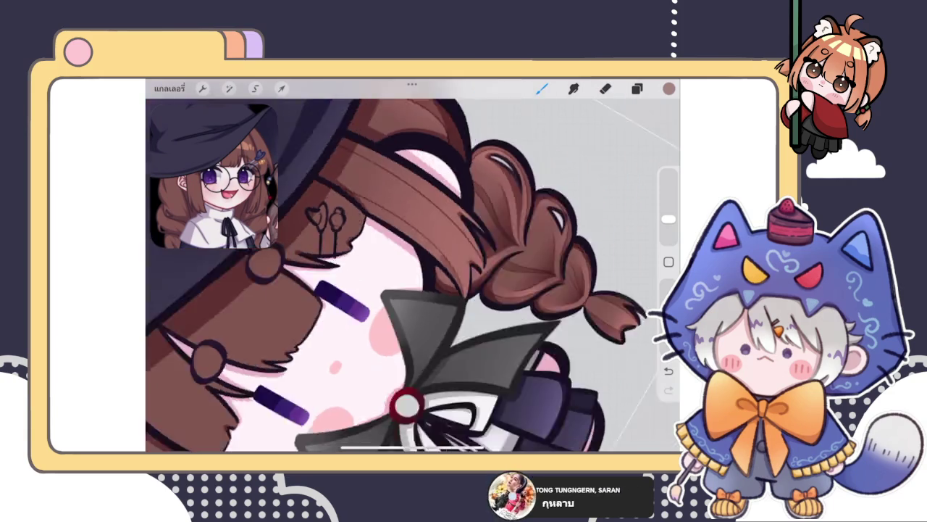
drag(286, 350, 354, 287)
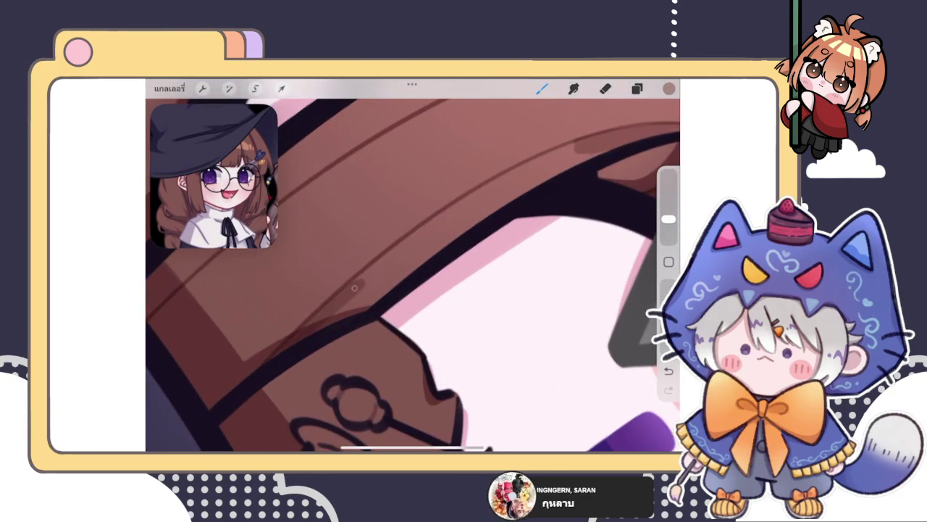
drag(279, 354, 416, 239)
drag(322, 313, 514, 174)
drag(346, 327, 421, 254)
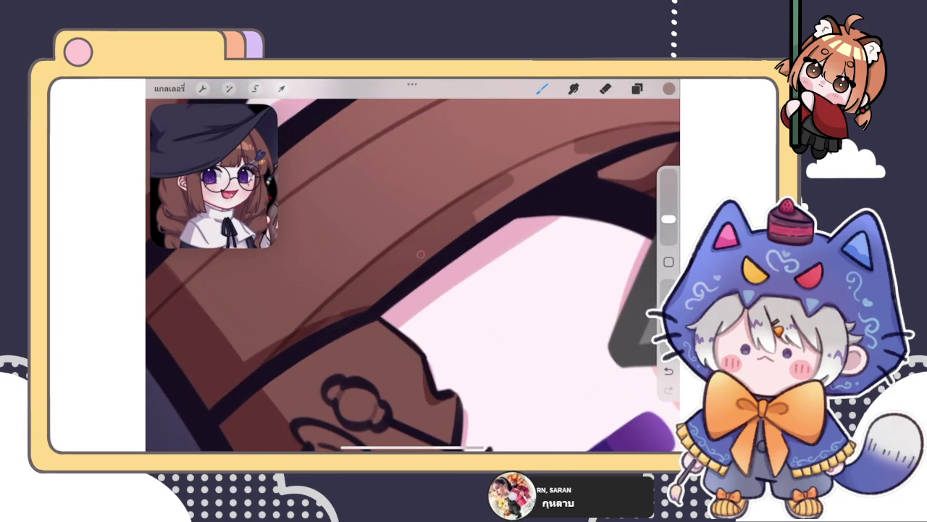
Darken the light hair highlights and the lower hair band with shading strokes
scroll(413, 275, up, 3)
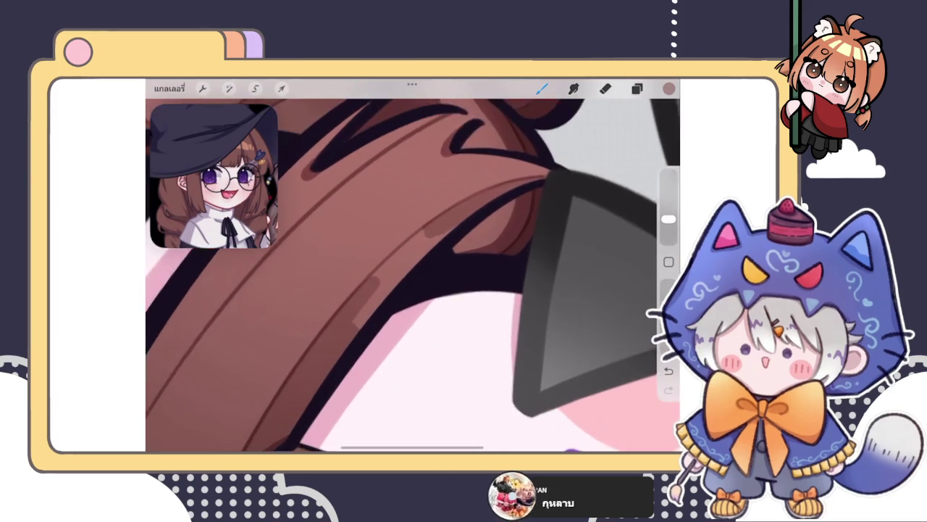
scroll(413, 276, up, 2)
drag(338, 361, 436, 255)
mouse_move(373, 305)
mouse_down()
mouse_move(465, 238)
mouse_move(427, 239)
mouse_up()
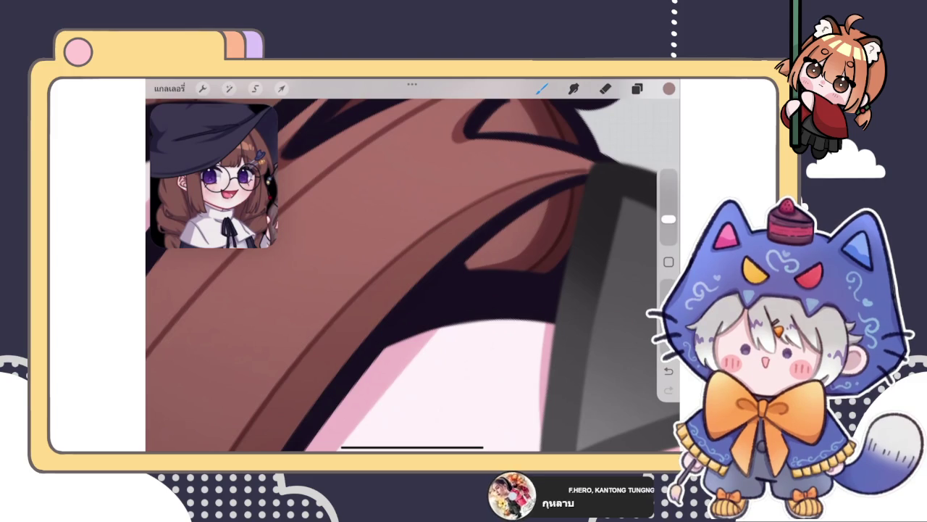
scroll(412, 276, down, 2)
scroll(413, 275, down, 3)
scroll(413, 275, up, 3)
scroll(413, 275, up, 3)
mouse_move(326, 323)
mouse_down()
mouse_move(255, 413)
mouse_move(300, 364)
mouse_up()
drag(275, 412, 395, 286)
mouse_move(340, 326)
mouse_down()
mouse_move(456, 232)
mouse_move(474, 181)
mouse_up()
Cover the remaining light patch on the hair band with diagonal darker strokes
scroll(413, 275, down, 2)
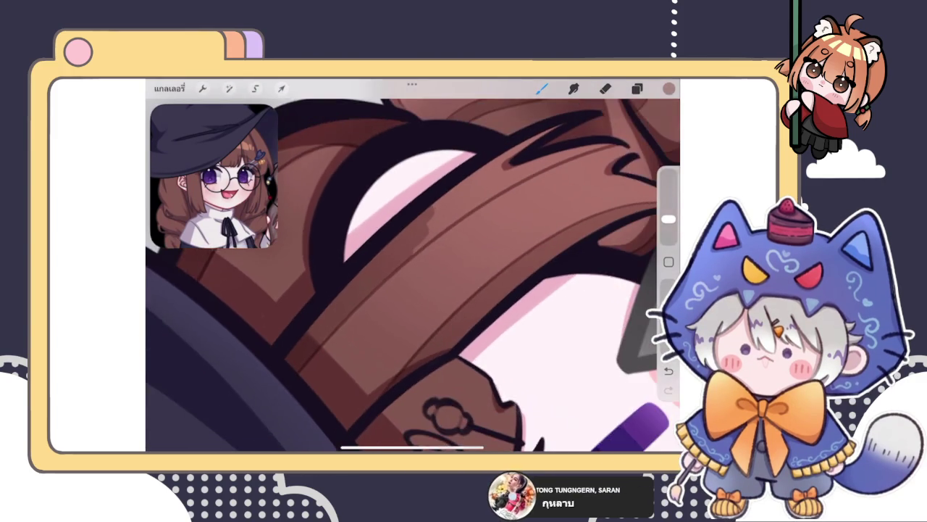
scroll(413, 276, up, 2)
scroll(413, 275, up, 1)
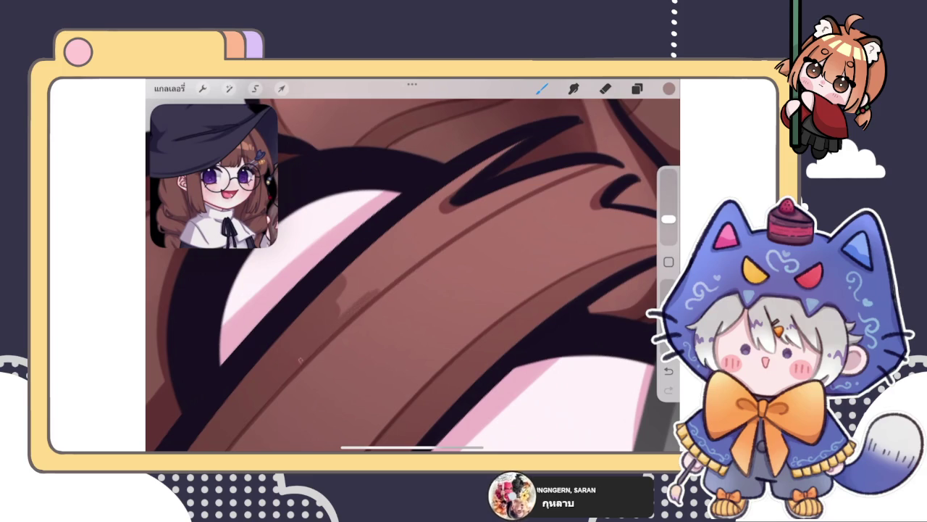
drag(366, 304, 438, 239)
drag(373, 283, 554, 173)
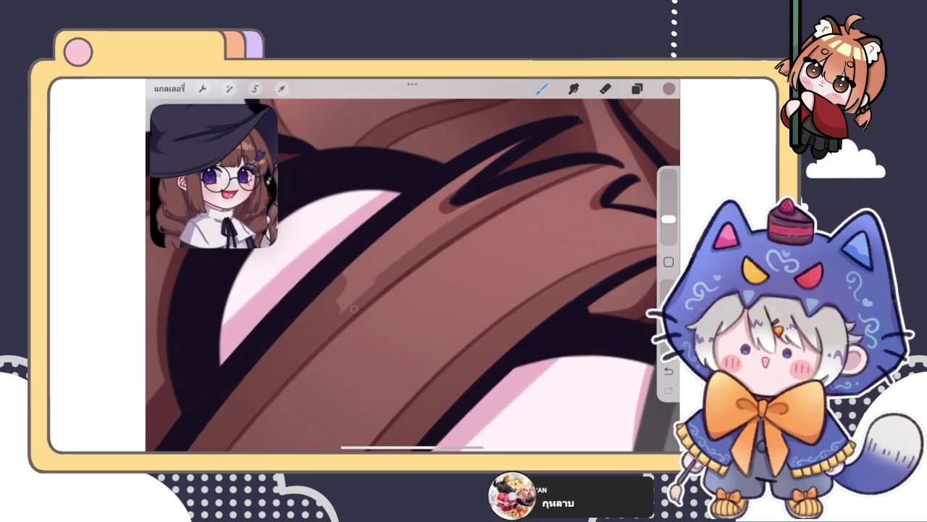
drag(350, 302, 500, 189)
drag(519, 142, 352, 274)
scroll(413, 265, down, 3)
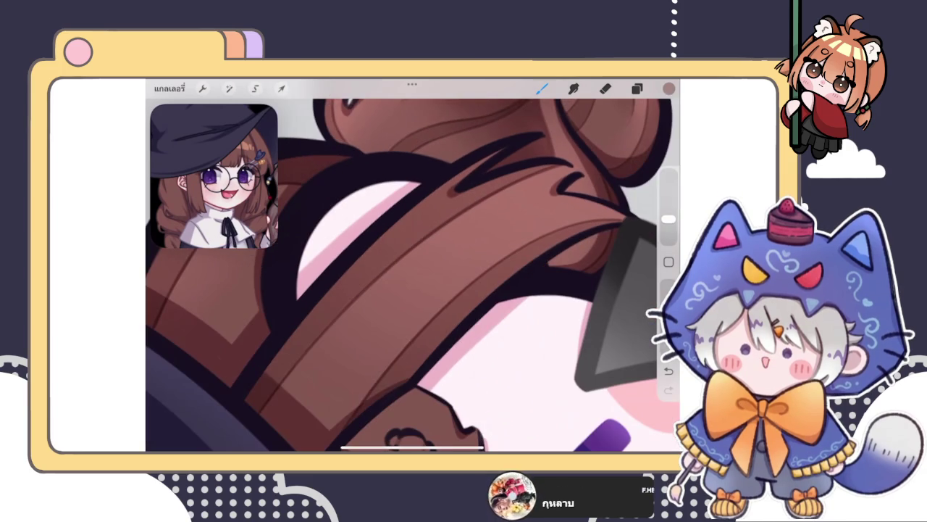
scroll(413, 265, up, 3)
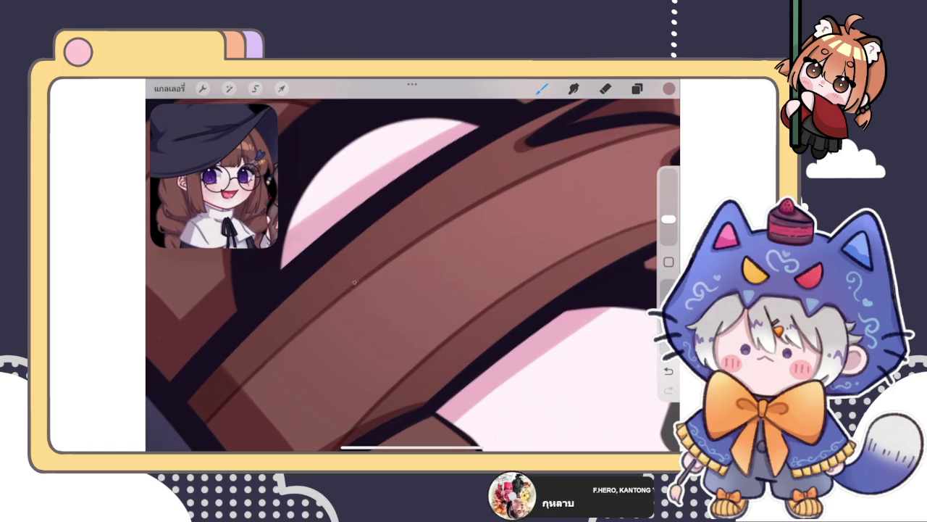
scroll(413, 265, down, 5)
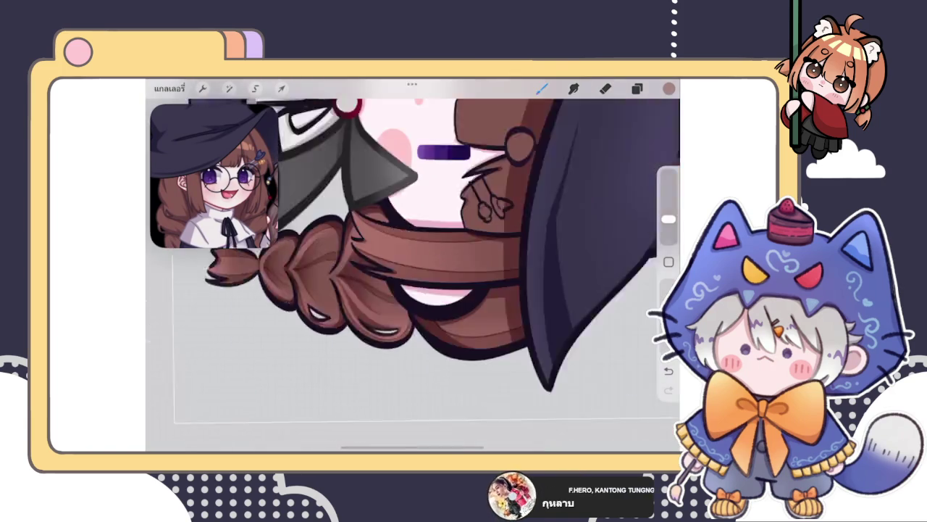
scroll(413, 275, down, 5)
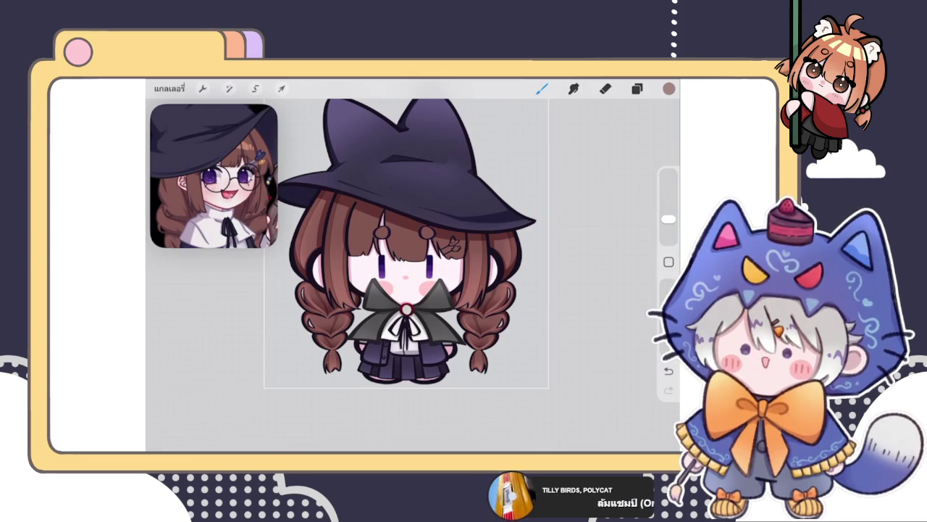
click(637, 89)
Multi-select five layers in the Layers panel and combine them into a group
click(637, 89)
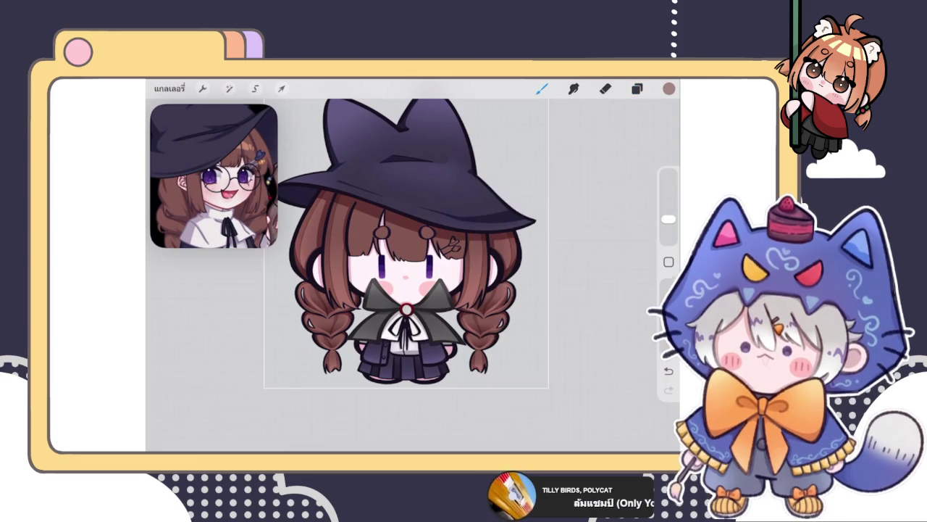
scroll(376, 275, up, 3)
click(636, 88)
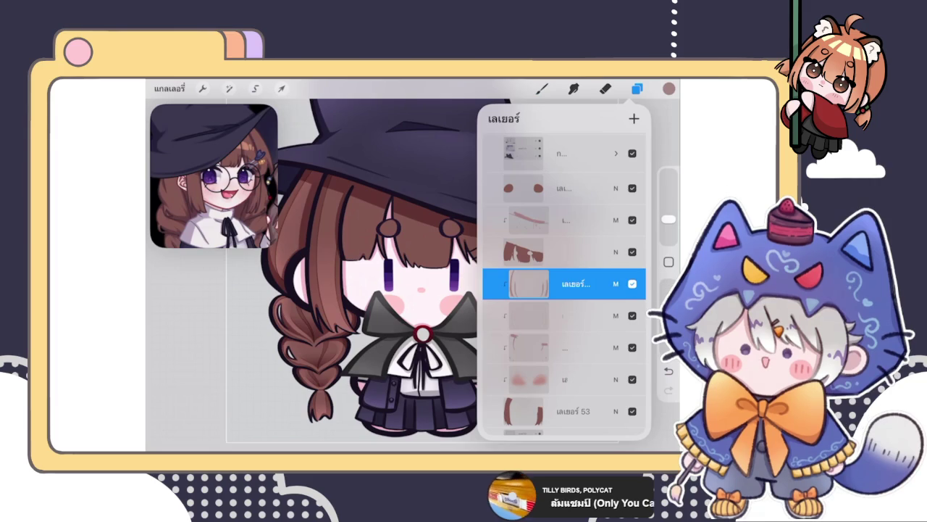
drag(551, 315, 609, 315)
drag(550, 347, 609, 347)
drag(550, 378, 608, 379)
drag(551, 410, 609, 411)
click(634, 118)
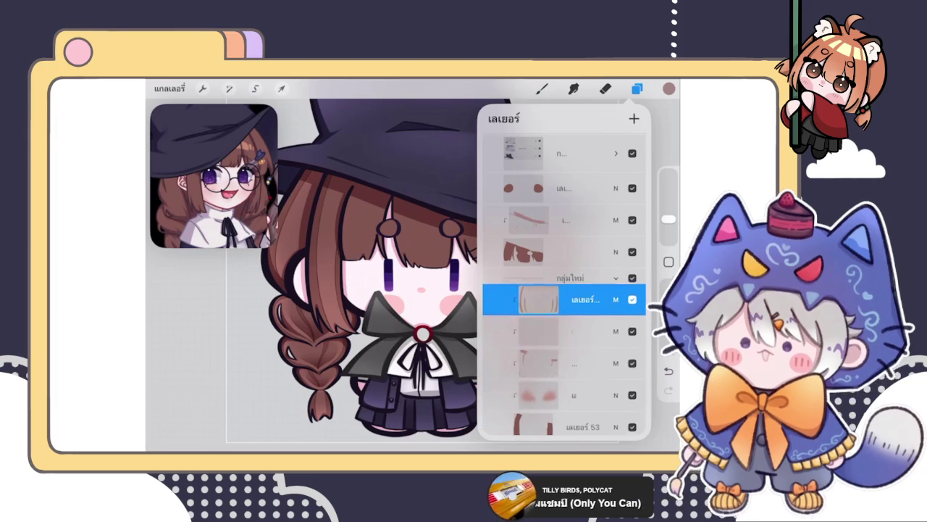
Select the brown hair layer, then pick a brush and a new paint colour
click(572, 251)
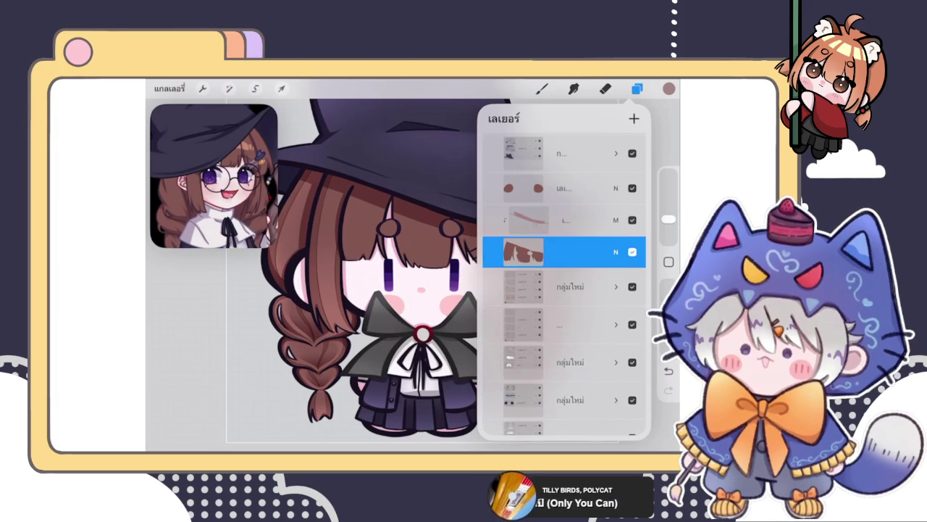
click(542, 88)
click(542, 88)
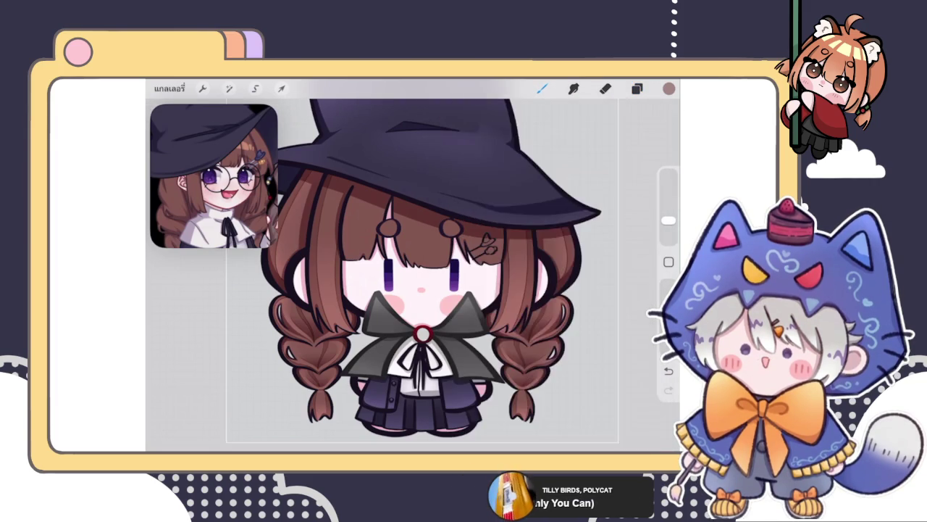
click(668, 89)
click(542, 88)
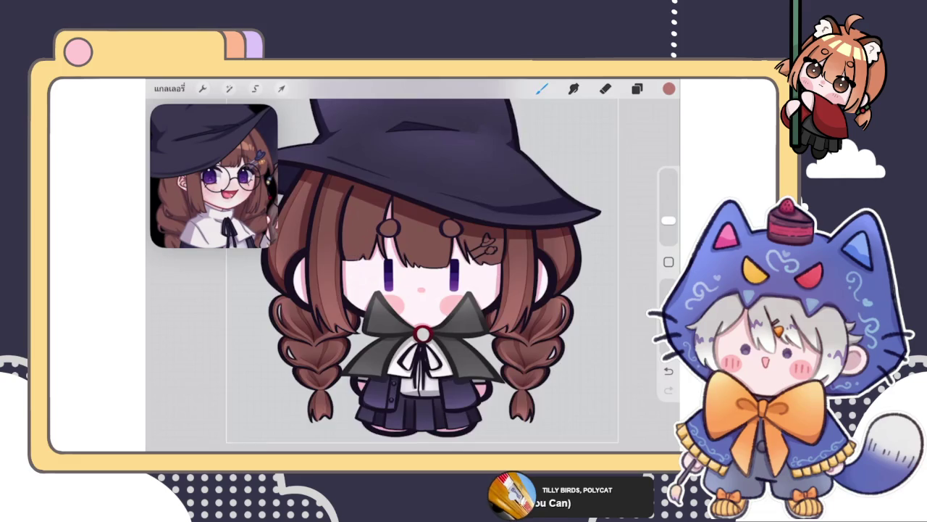
Zoom in and out around the chibi's face to inspect it
scroll(330, 239, up, 2)
scroll(330, 239, up, 2)
scroll(329, 239, up, 2)
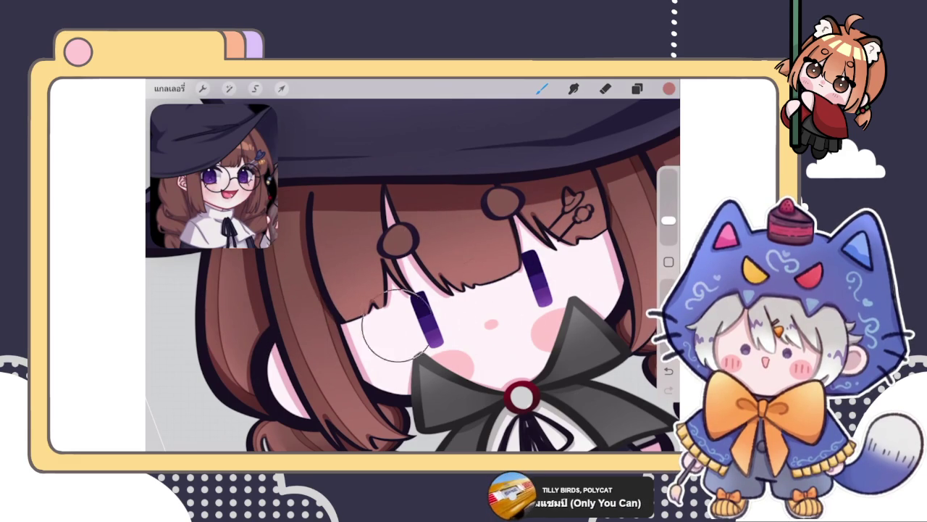
scroll(413, 275, down, 5)
scroll(413, 276, up, 5)
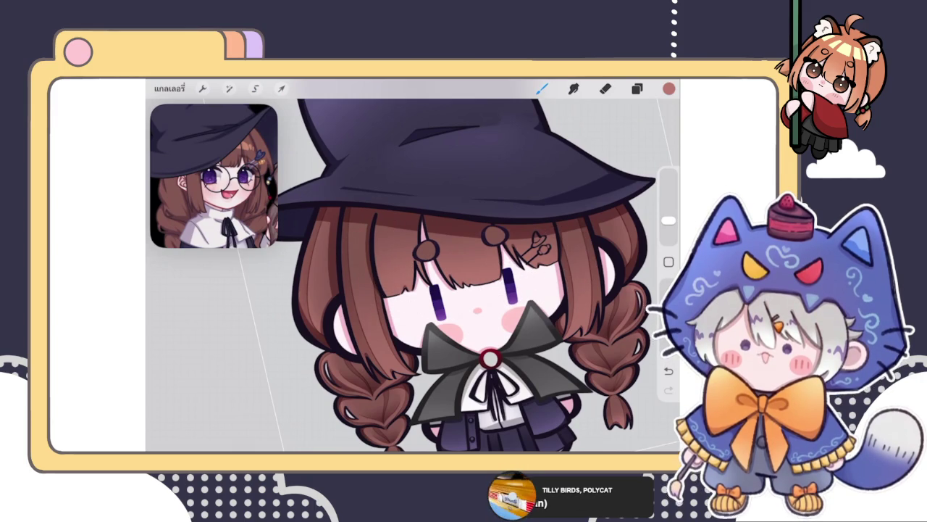
scroll(496, 239, up, 2)
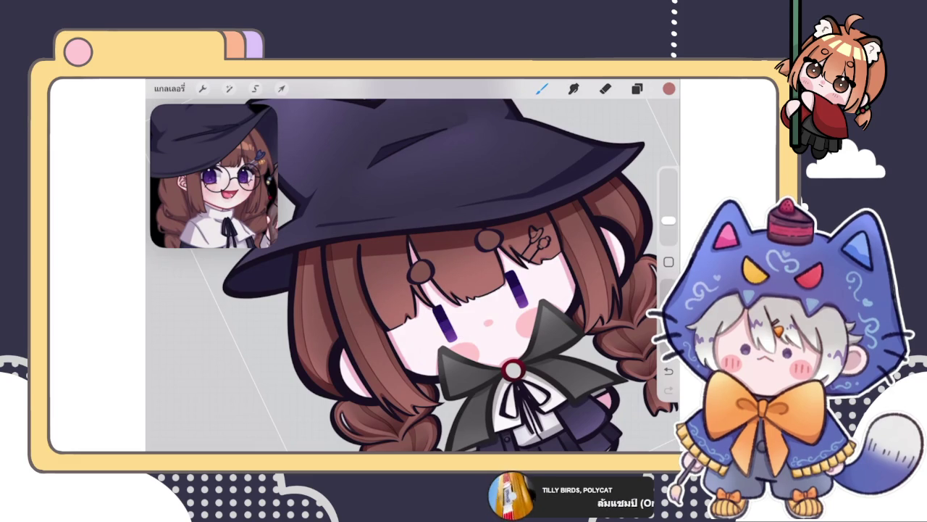
scroll(413, 268, down, 3)
scroll(435, 290, up, 5)
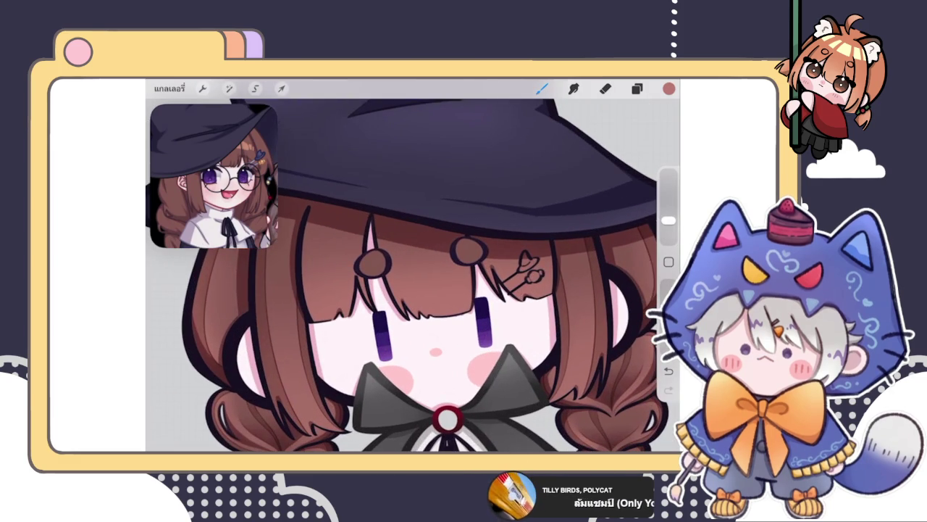
Switch to the Smudge tool and bring up the layers list
click(636, 87)
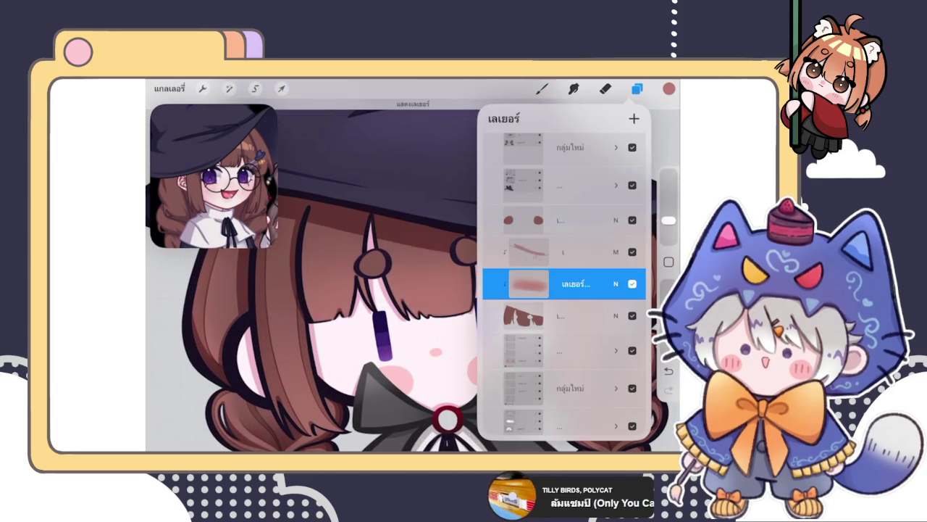
scroll(413, 268, down, 3)
scroll(405, 289, up, 3)
click(574, 87)
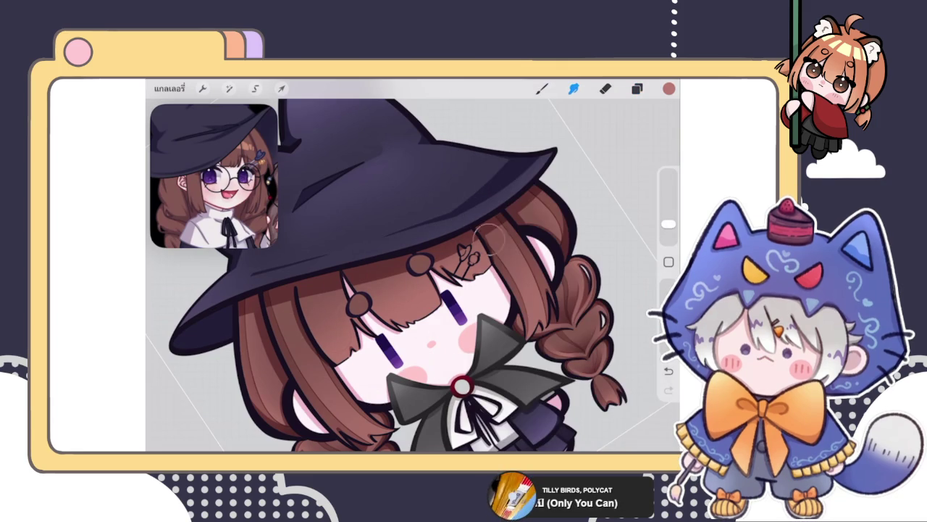
scroll(399, 268, down, 5)
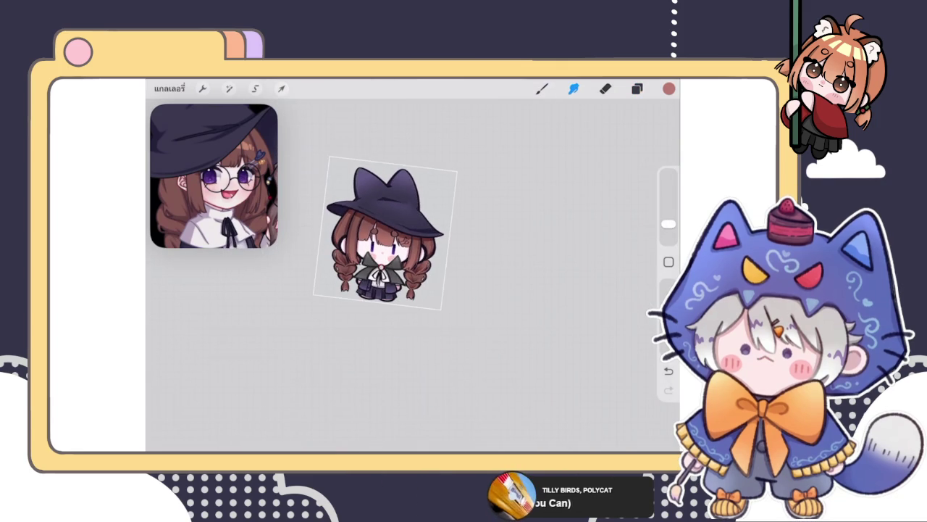
scroll(399, 260, up, 5)
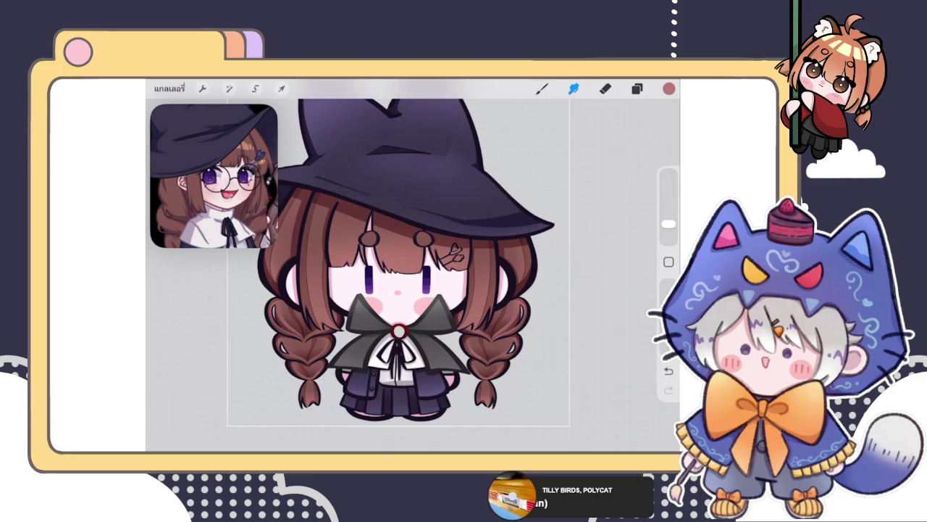
scroll(398, 268, up, 3)
click(637, 88)
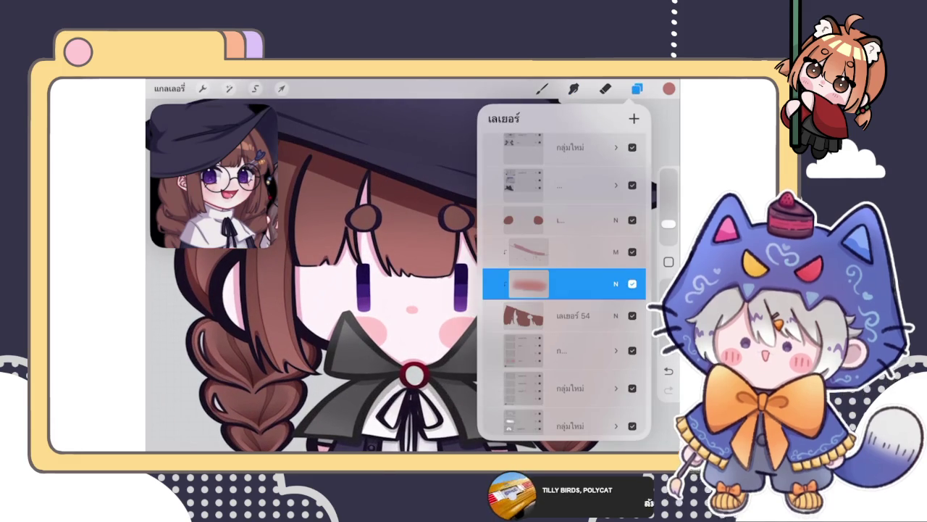
Add a new layer, pick a colour, and make the right braid visible again
click(634, 118)
click(523, 252)
click(669, 88)
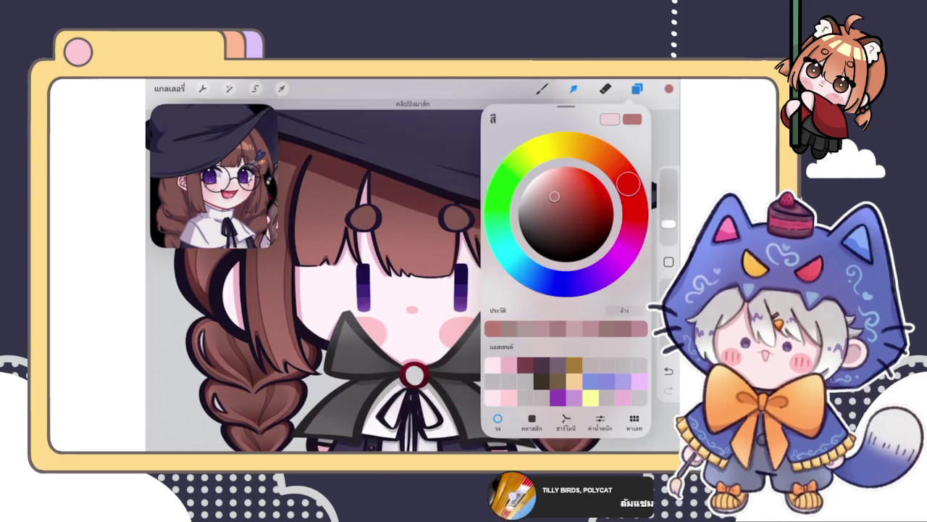
click(542, 89)
click(637, 88)
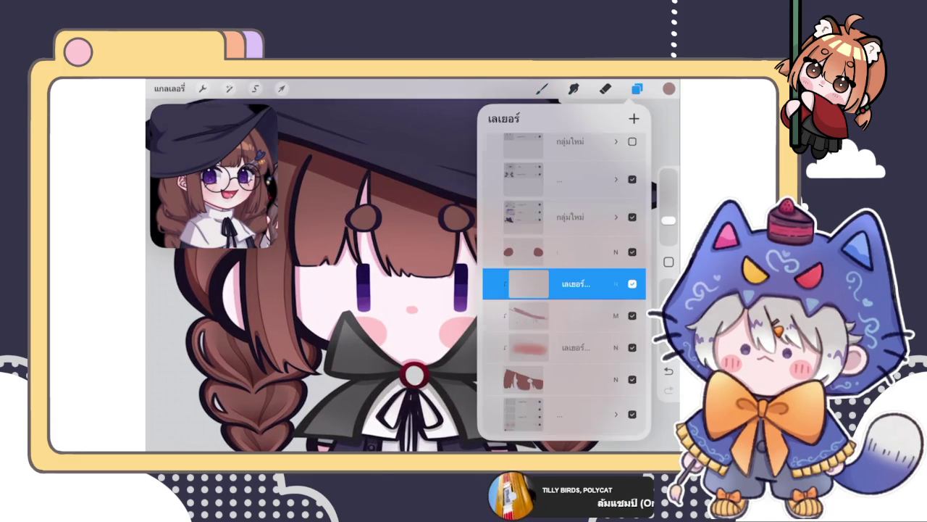
click(628, 215)
click(636, 88)
With a smooth tapered inking brush, draw a curved strand line down through the bangs
click(542, 89)
click(579, 230)
scroll(290, 289, up, 3)
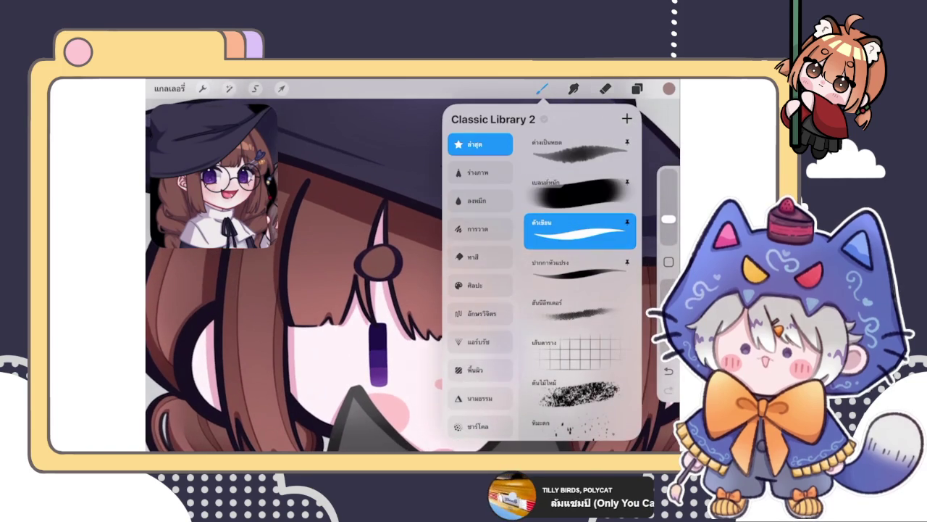
click(541, 88)
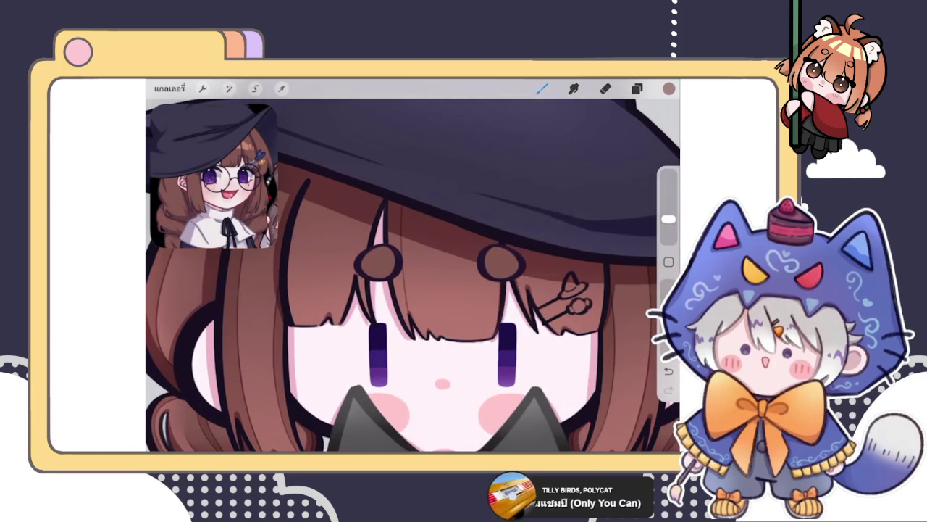
scroll(422, 236, up, 5)
scroll(413, 275, down, 2)
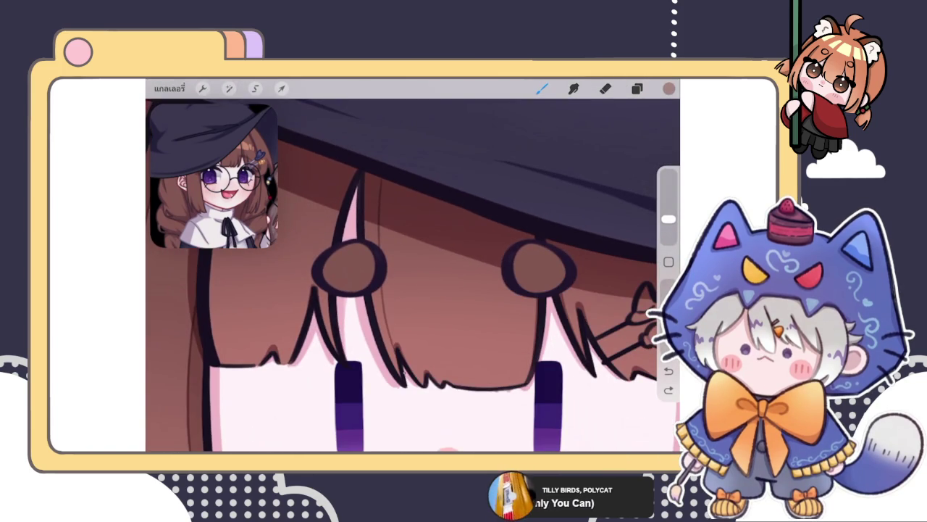
drag(379, 177, 397, 353)
click(413, 129)
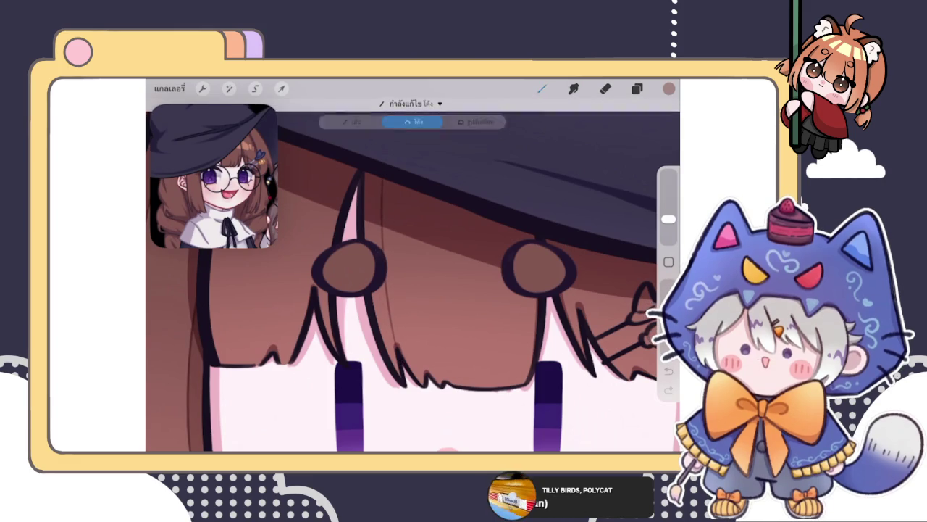
Draw a second strand line through the bangs and bend it into a curve
scroll(412, 275, down, 3)
scroll(413, 276, up, 2)
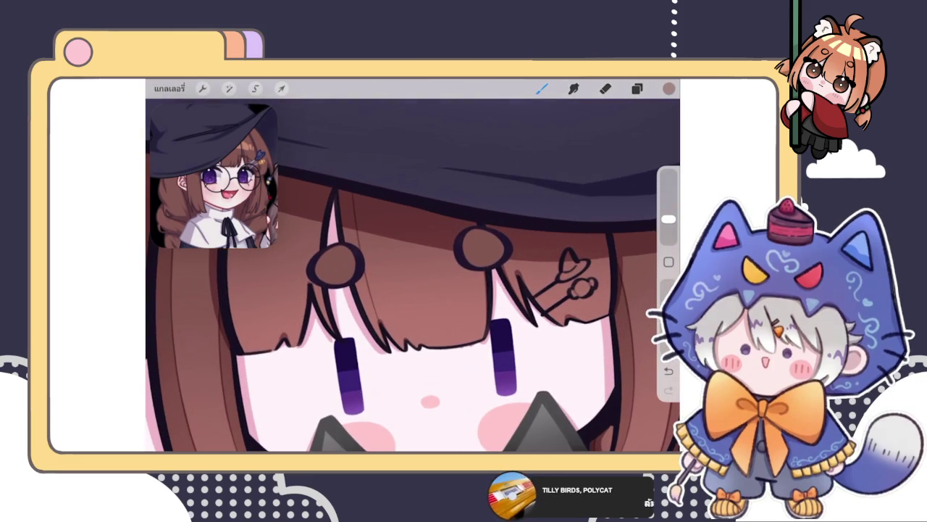
drag(464, 366, 462, 215)
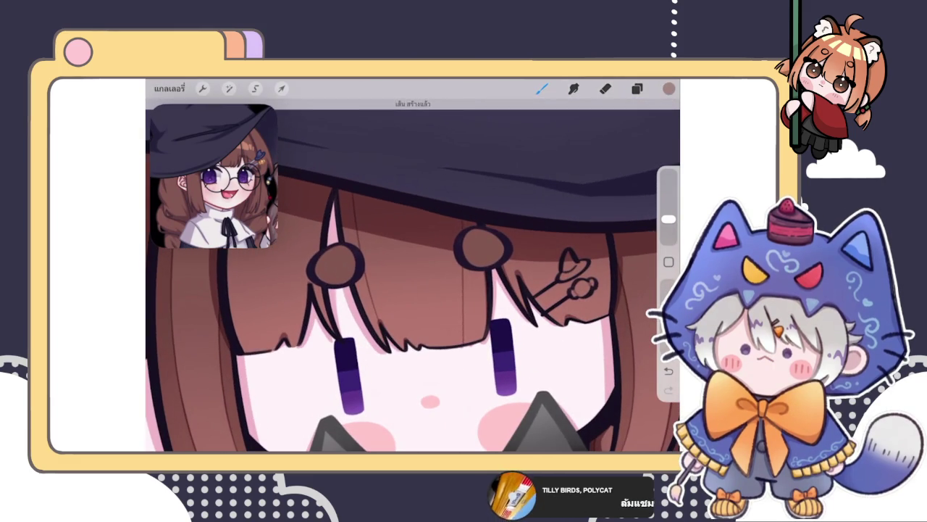
click(436, 128)
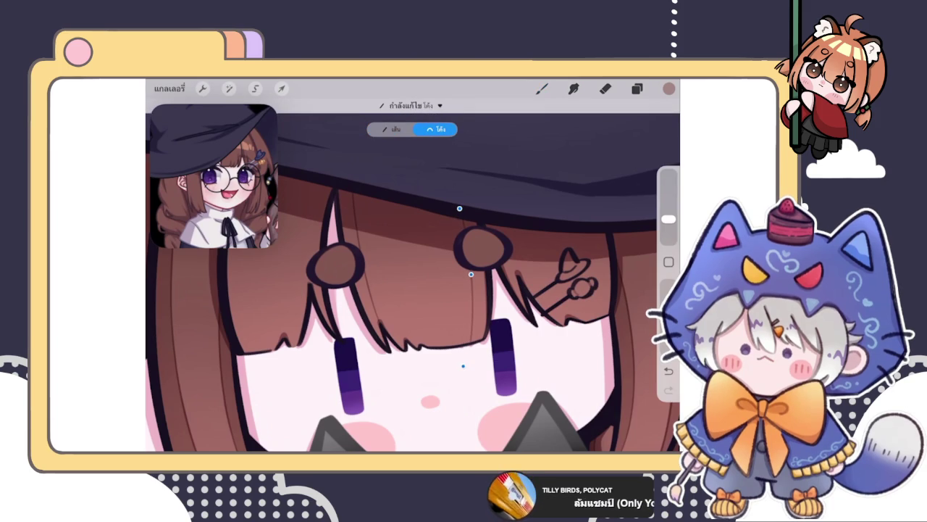
scroll(413, 275, down, 3)
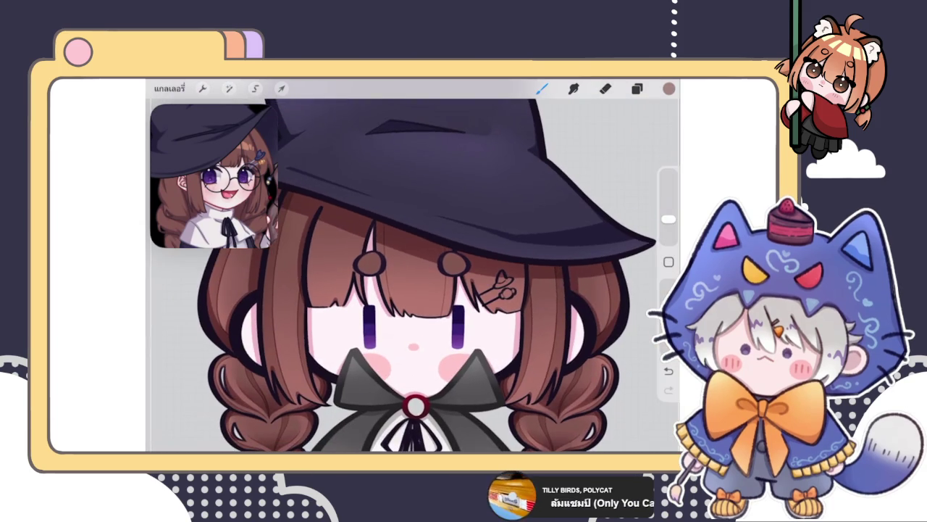
scroll(413, 290, up, 3)
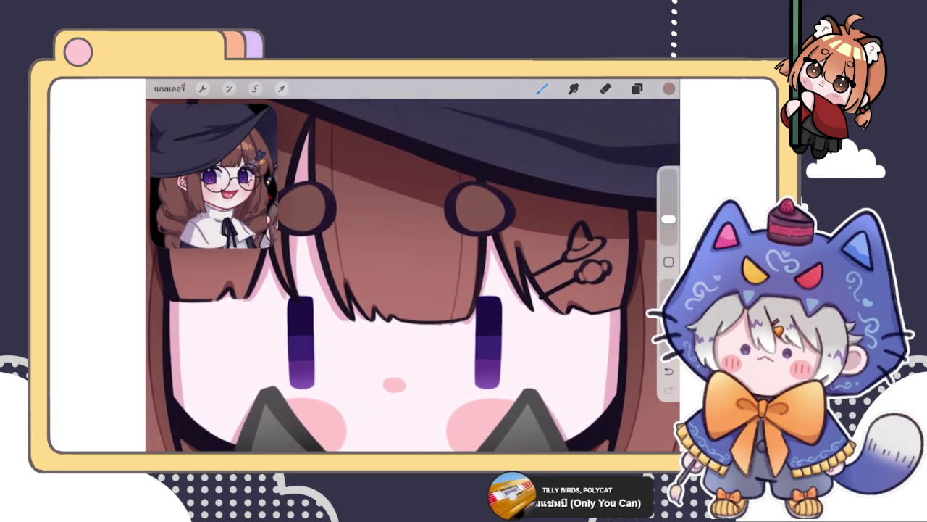
scroll(413, 275, up, 2)
scroll(413, 275, up, 2)
click(636, 89)
scroll(563, 282, up, 2)
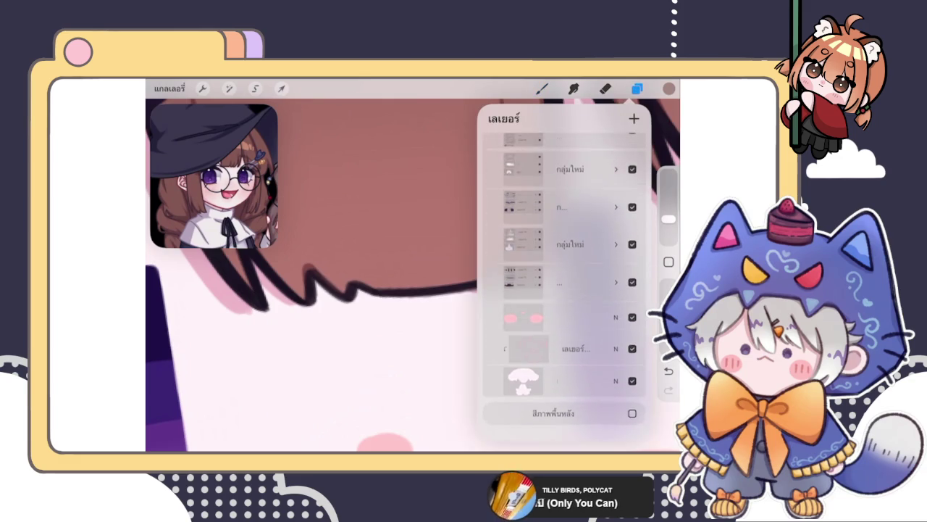
Choose a light pink colour and switch back to the brush
click(542, 88)
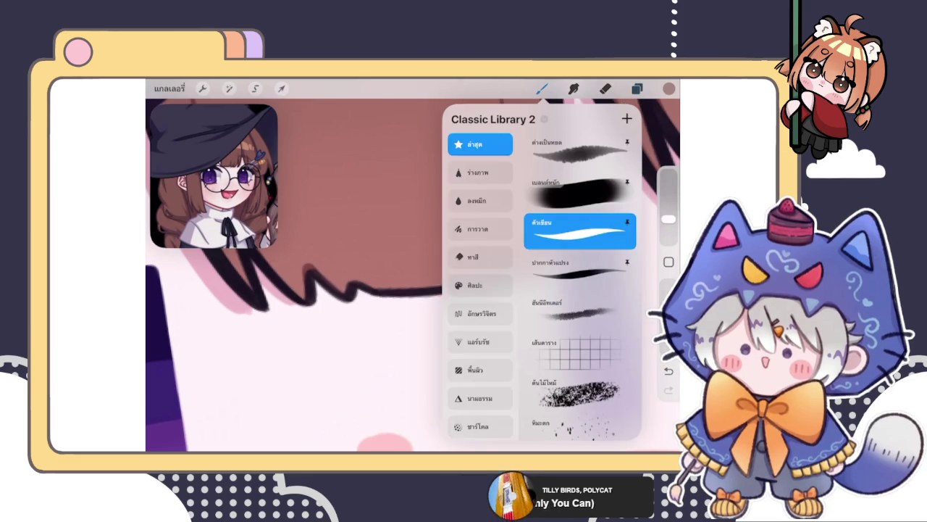
click(605, 88)
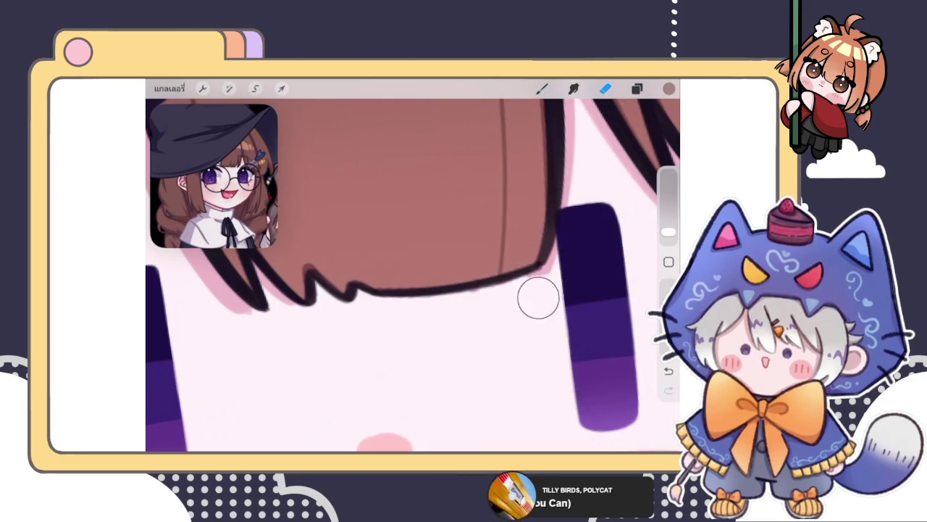
click(669, 88)
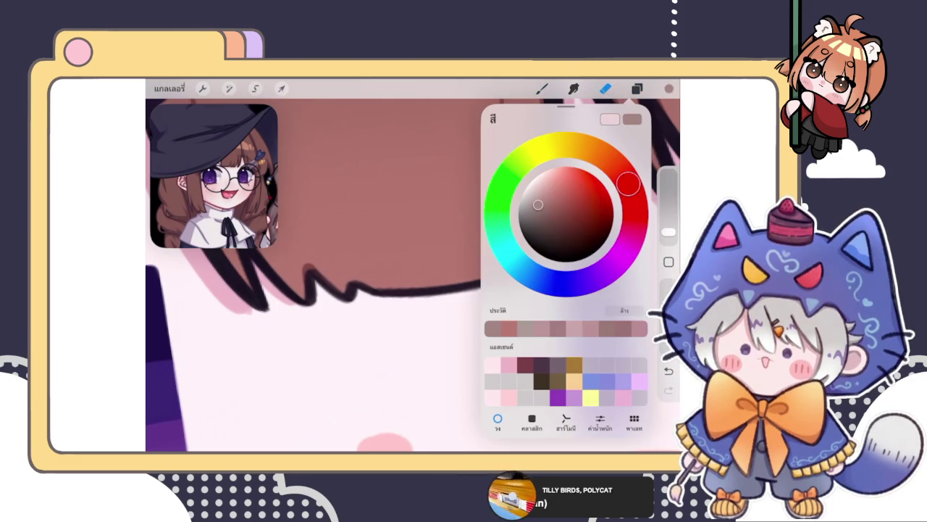
drag(629, 182, 635, 221)
click(668, 88)
click(541, 88)
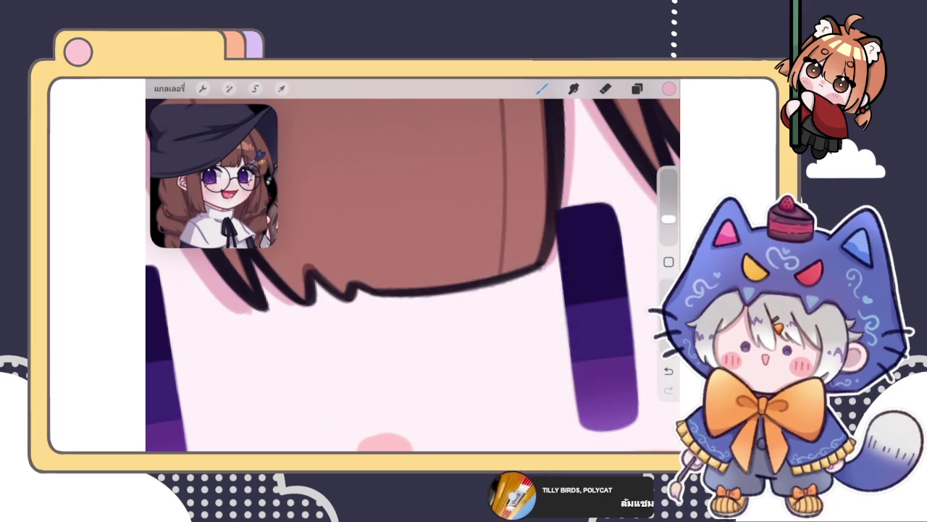
Zoom around the face and select the layer to paint on in the Layers panel
scroll(413, 275, up, 3)
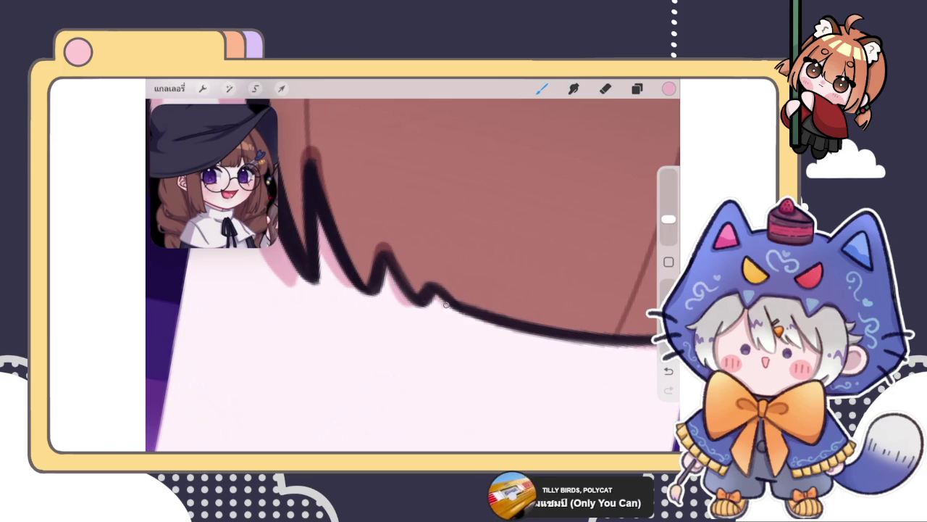
scroll(413, 275, down, 2)
scroll(413, 276, up, 2)
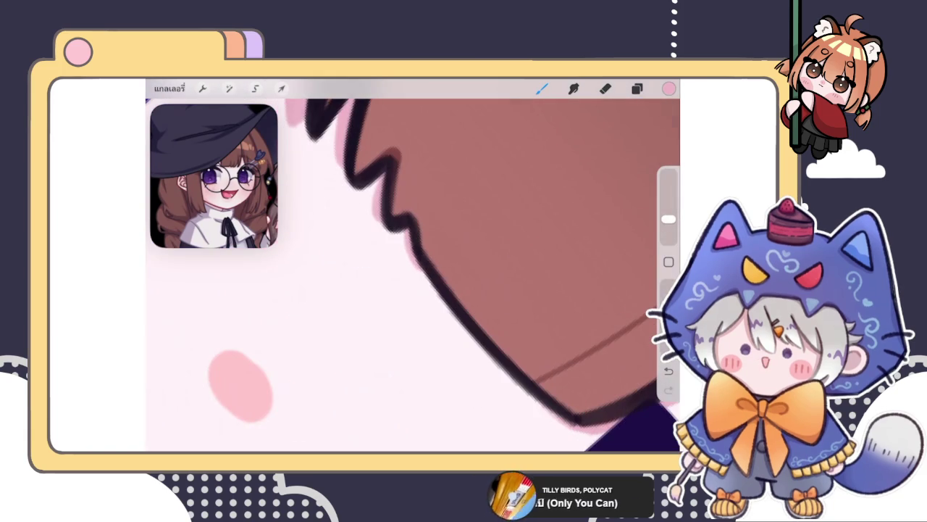
scroll(413, 275, down, 2)
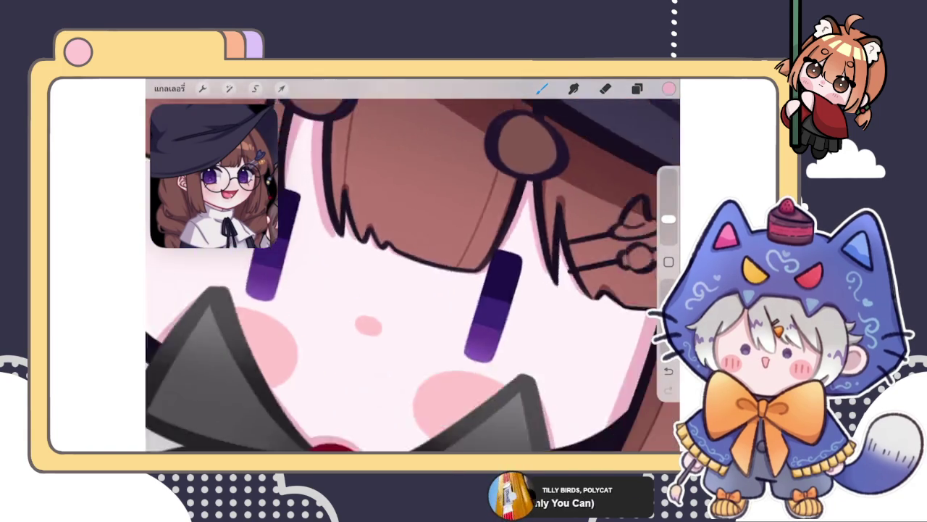
scroll(413, 275, down, 2)
scroll(413, 275, down, 2)
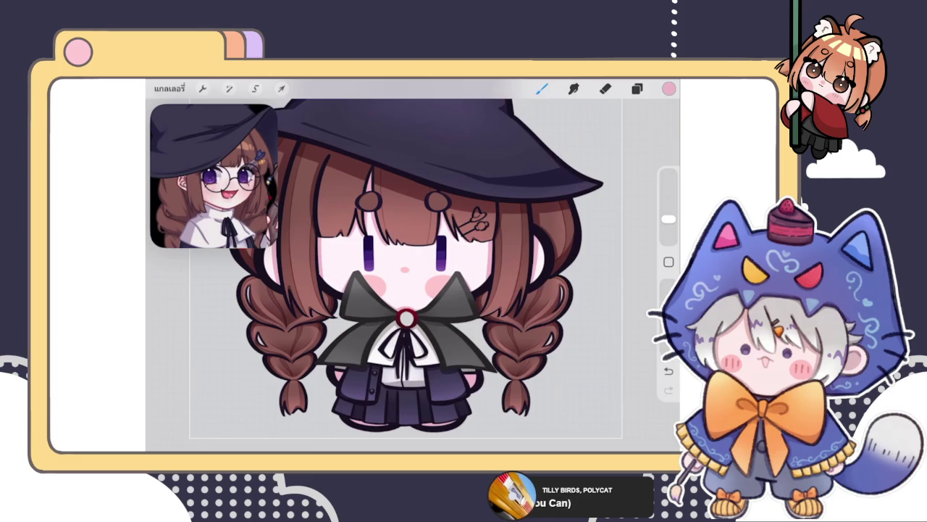
click(636, 88)
scroll(563, 282, up, 3)
scroll(563, 282, up, 2)
scroll(564, 282, up, 2)
scroll(564, 282, up, 2)
scroll(564, 282, up, 1)
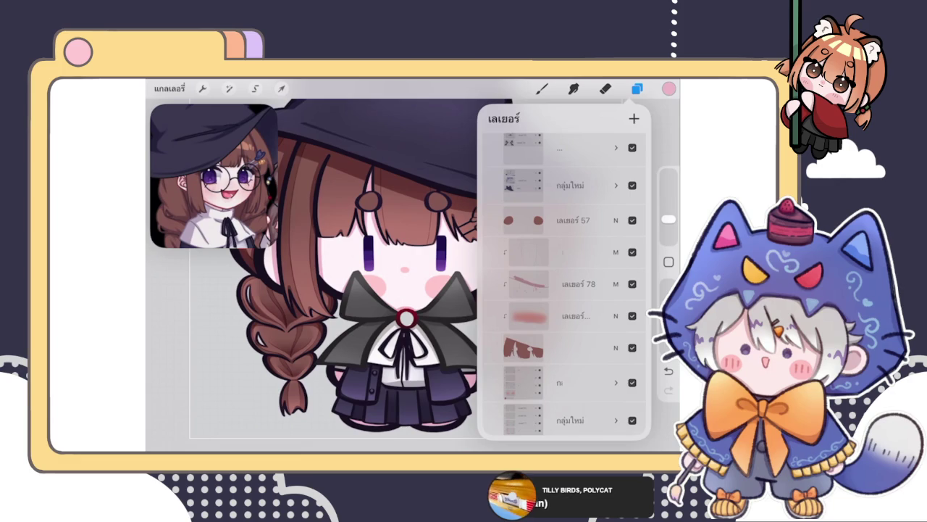
click(558, 252)
Close the layers list and undo the stray dot on the face
click(636, 88)
scroll(413, 276, up, 5)
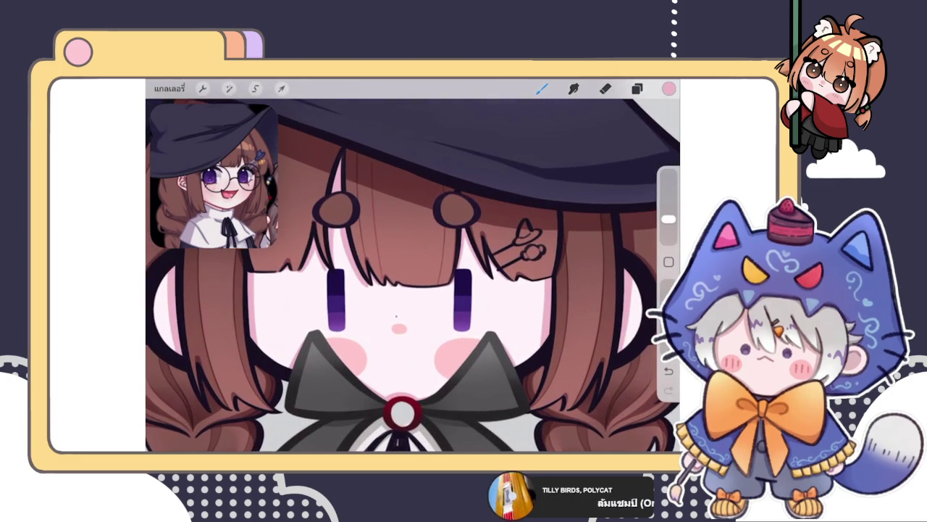
click(668, 87)
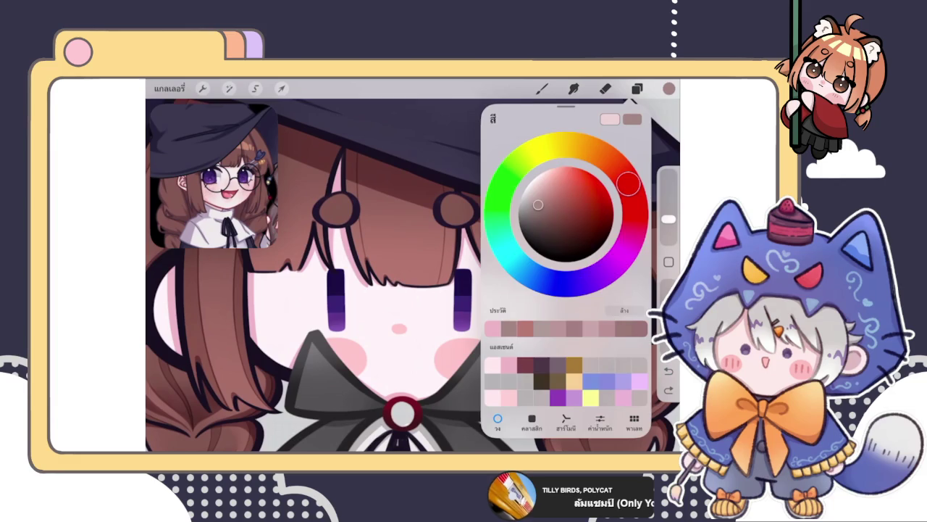
click(542, 88)
key(ctrl+z)
key(ctrl+z)
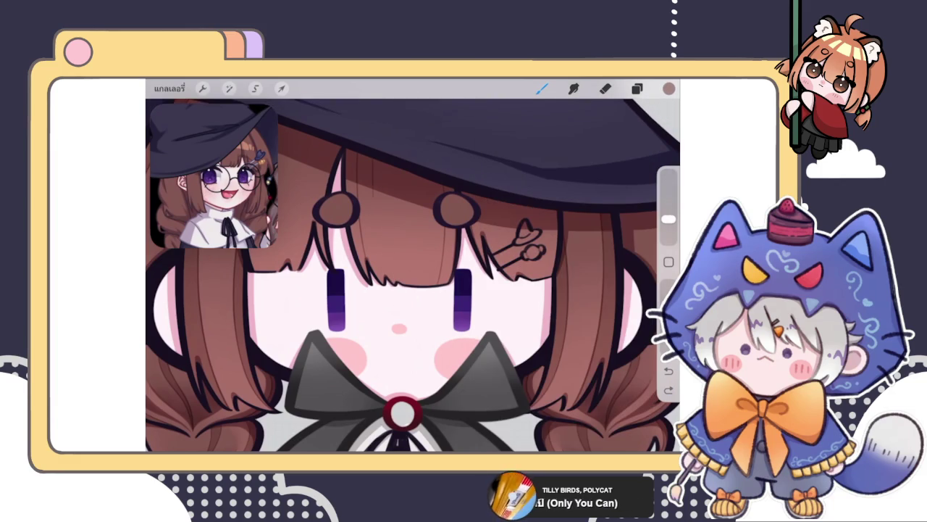
Draw a strand line down the bangs and bend it into an adjusted arc
drag(384, 170, 382, 283)
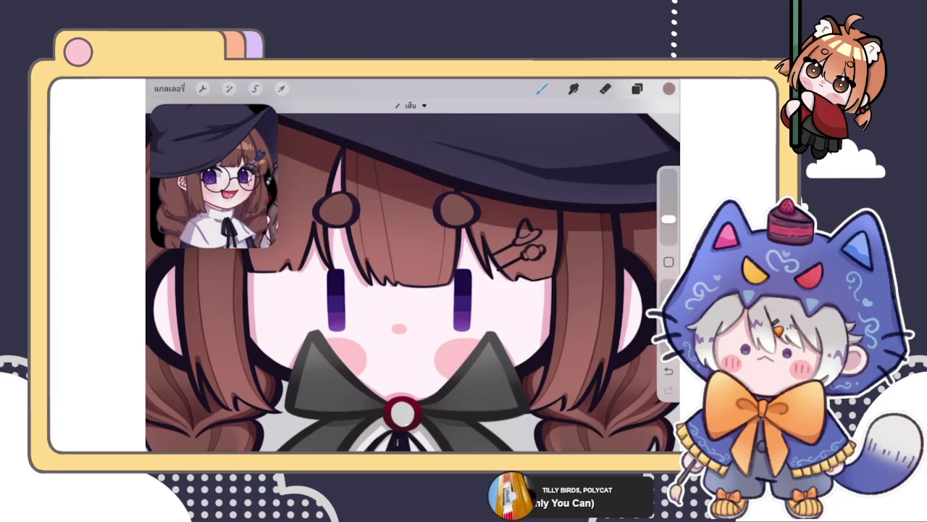
click(411, 105)
click(436, 129)
drag(401, 314, 399, 311)
click(542, 88)
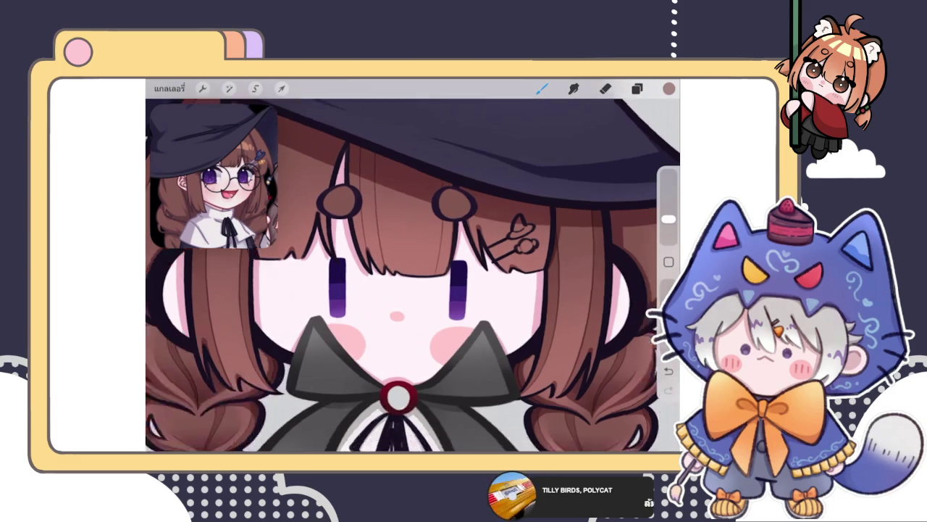
scroll(413, 275, down, 5)
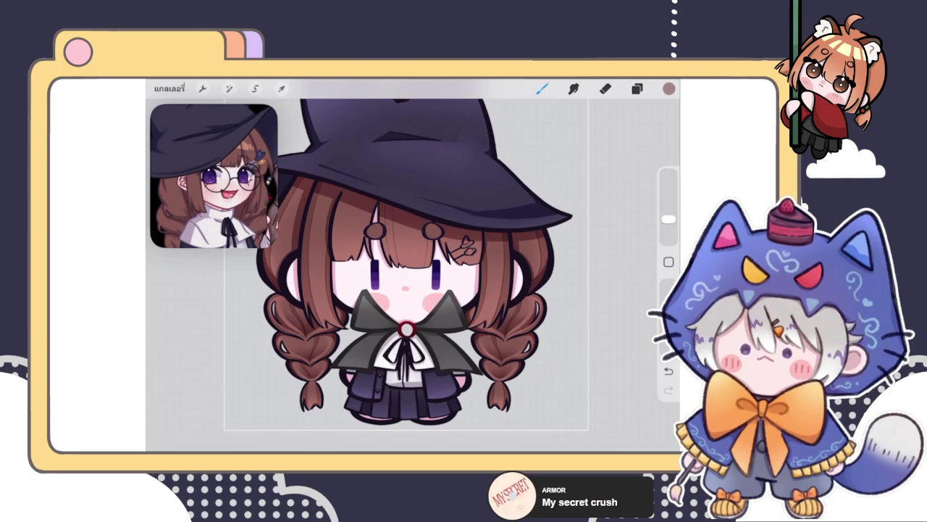
click(542, 88)
Undo the last stroke, then draw a new strand across the bangs as a curve
click(541, 88)
scroll(406, 290, up, 5)
scroll(406, 290, up, 3)
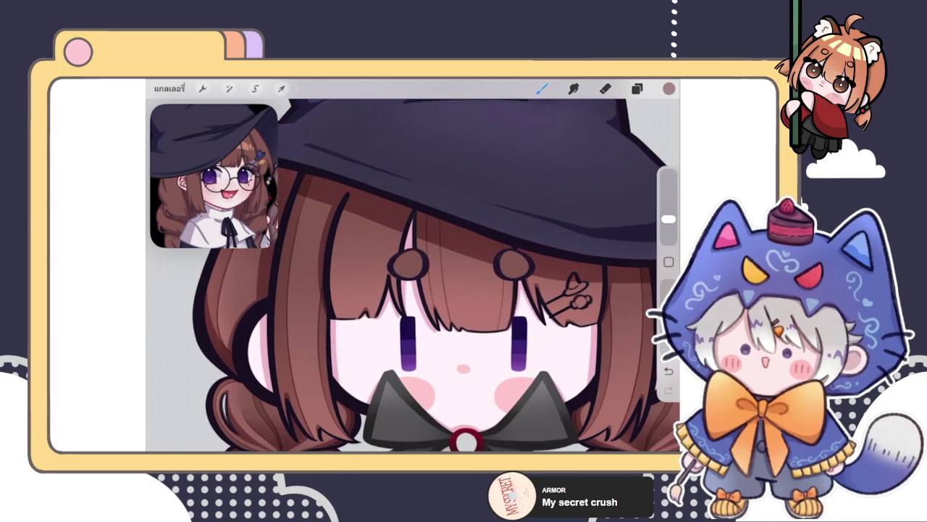
key(ctrl+z)
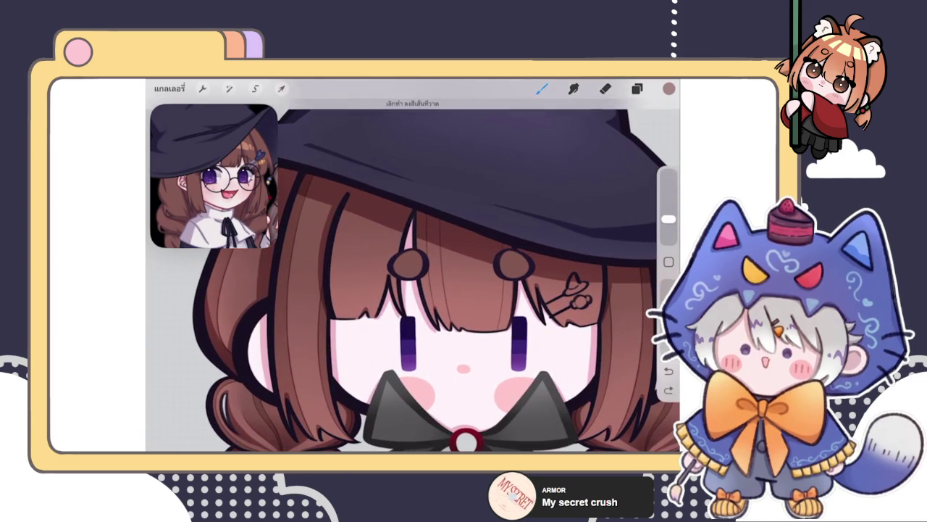
drag(394, 318, 405, 196)
click(437, 128)
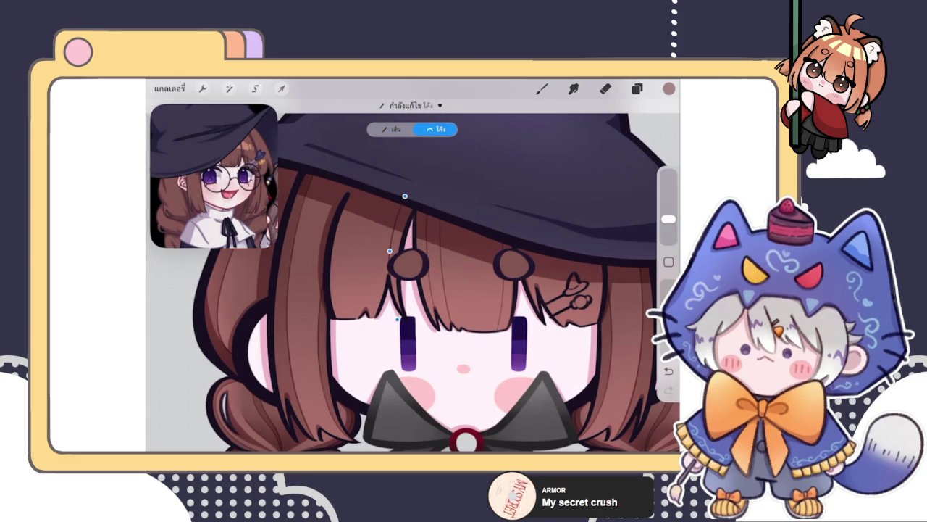
Undo and redo the strand, refine its curve, and make the brush slightly larger
scroll(413, 290, up, 3)
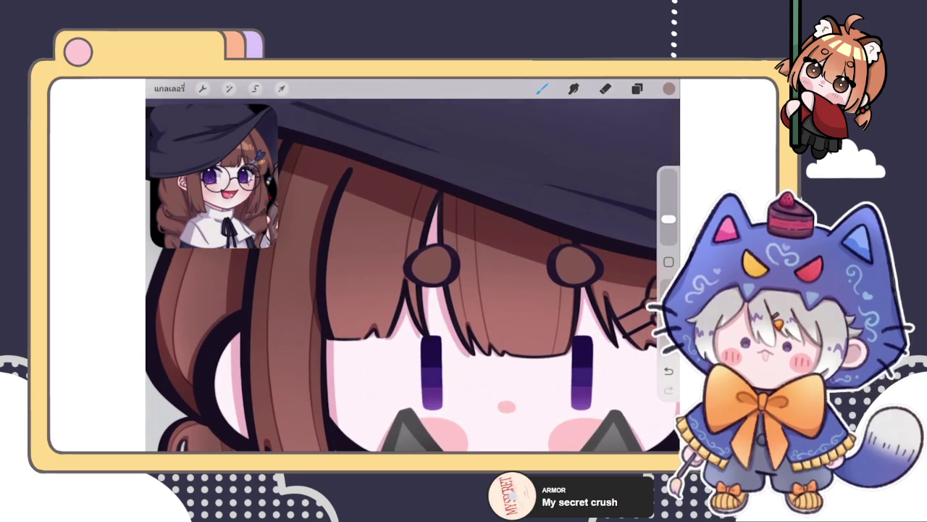
key(ctrl+z)
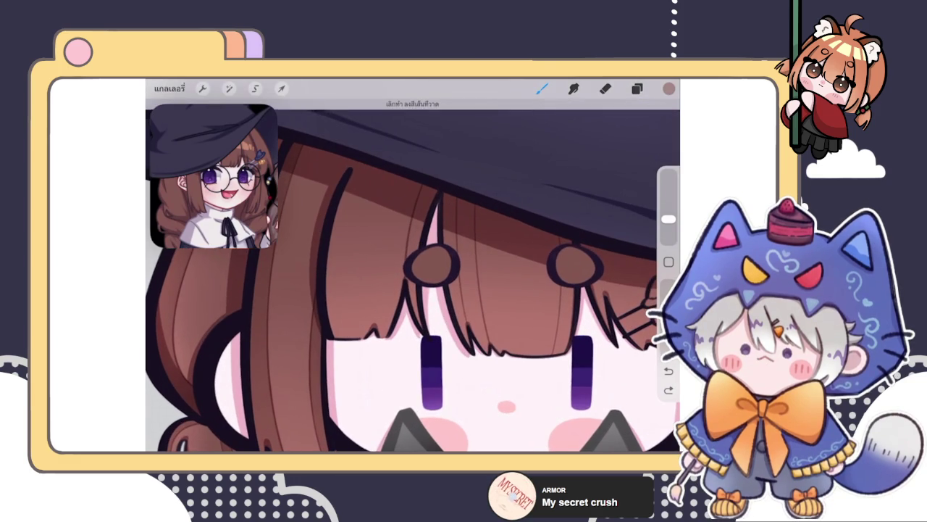
key(ctrl+shift+z)
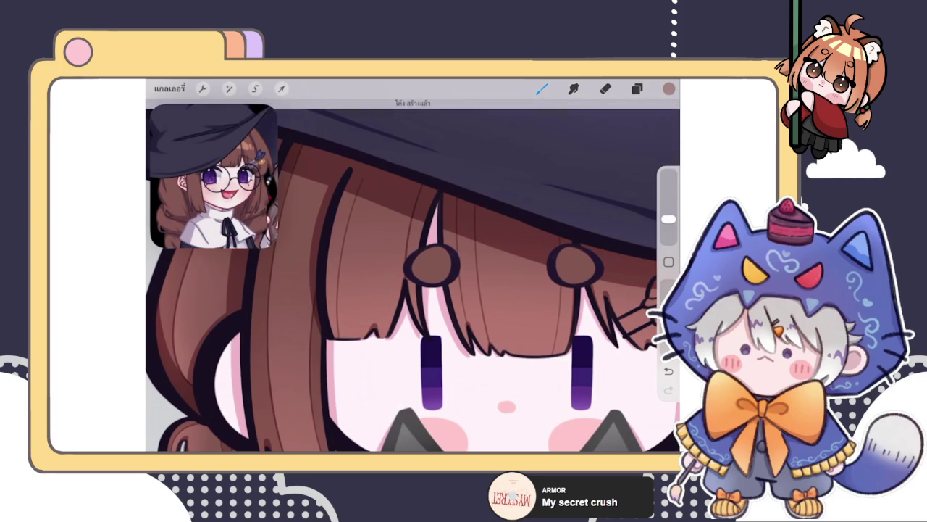
click(409, 105)
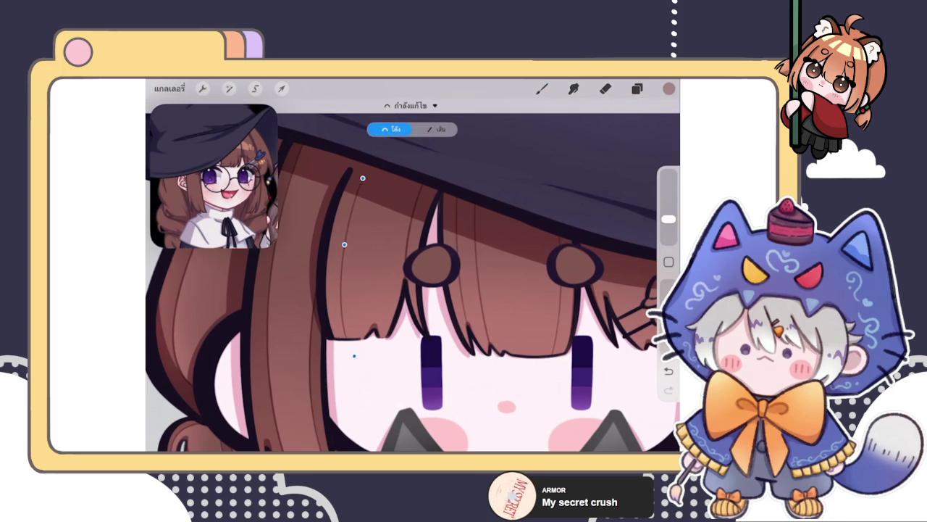
key(s)
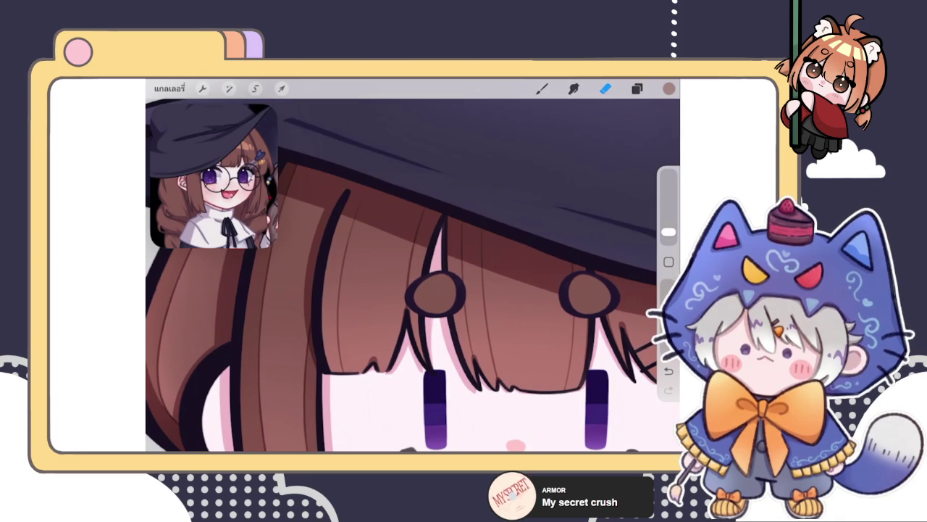
drag(668, 232, 668, 219)
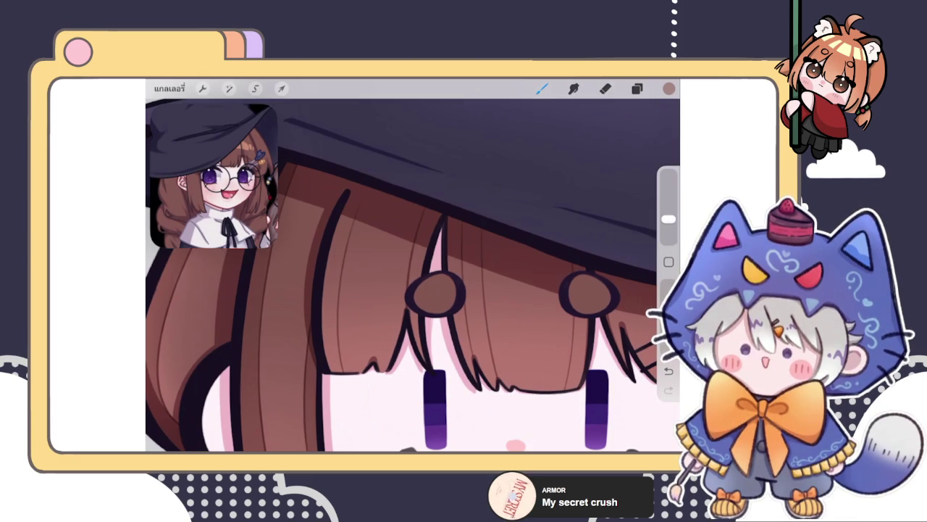
Check the layers list, clean up briefly with the eraser, then return to the brush
click(637, 88)
click(637, 88)
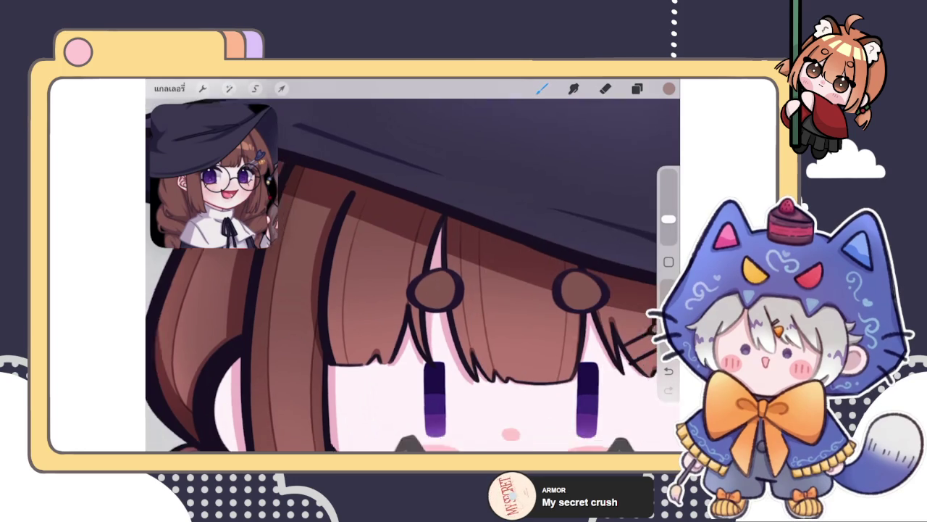
click(605, 88)
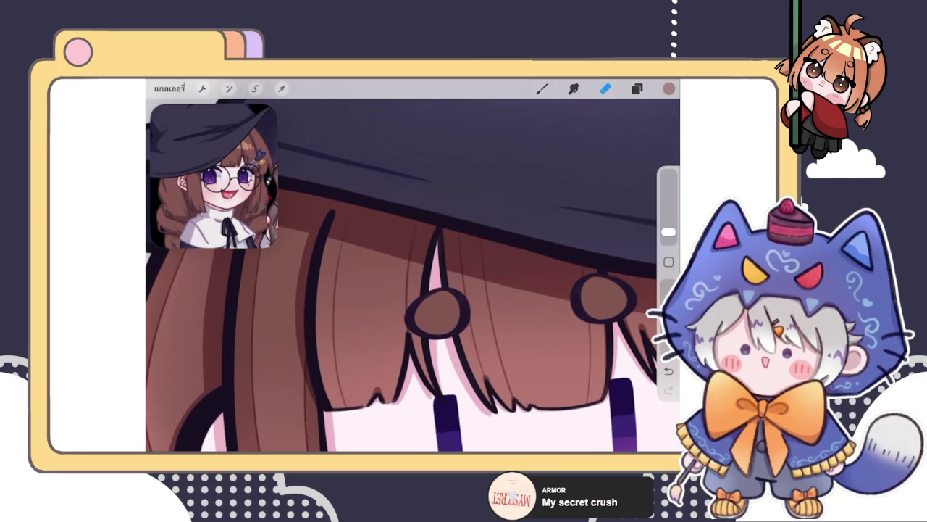
scroll(413, 275, down, 2)
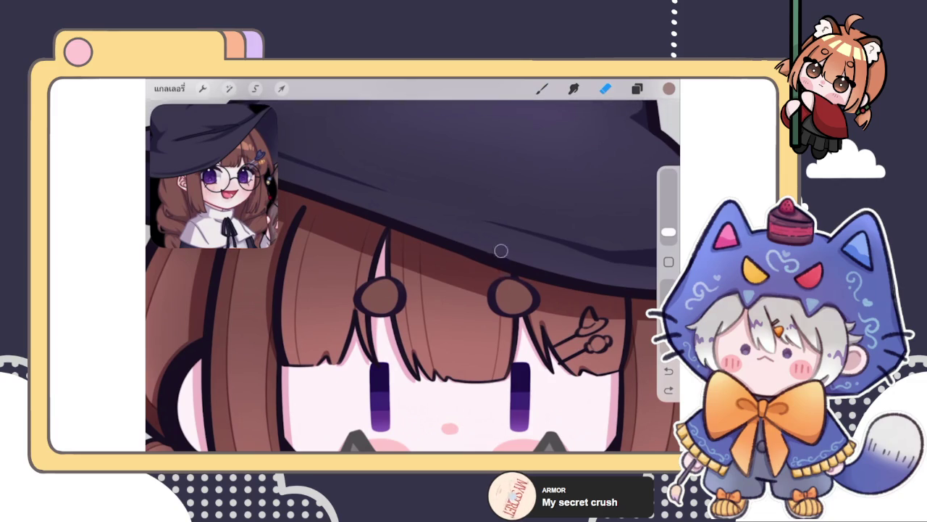
click(542, 87)
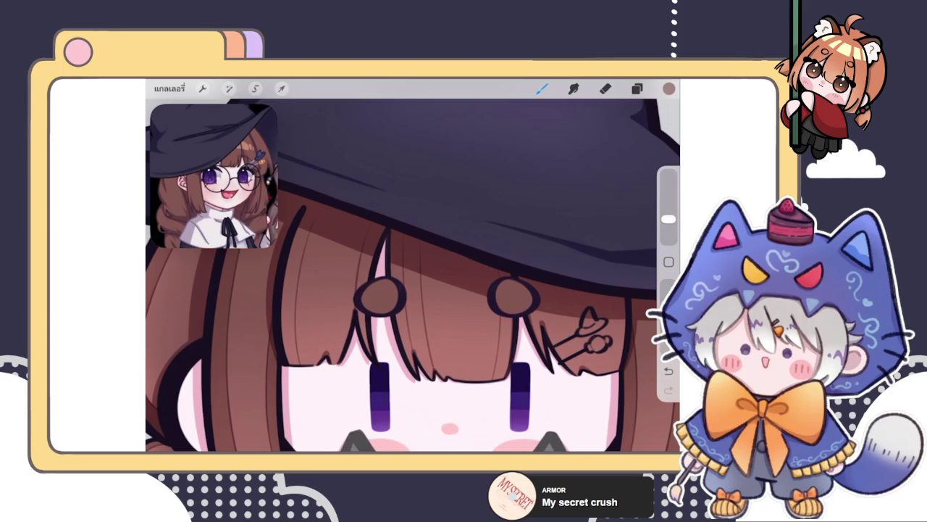
Undo two small strokes and redo one, then zoom in on the hair clip
key(e)
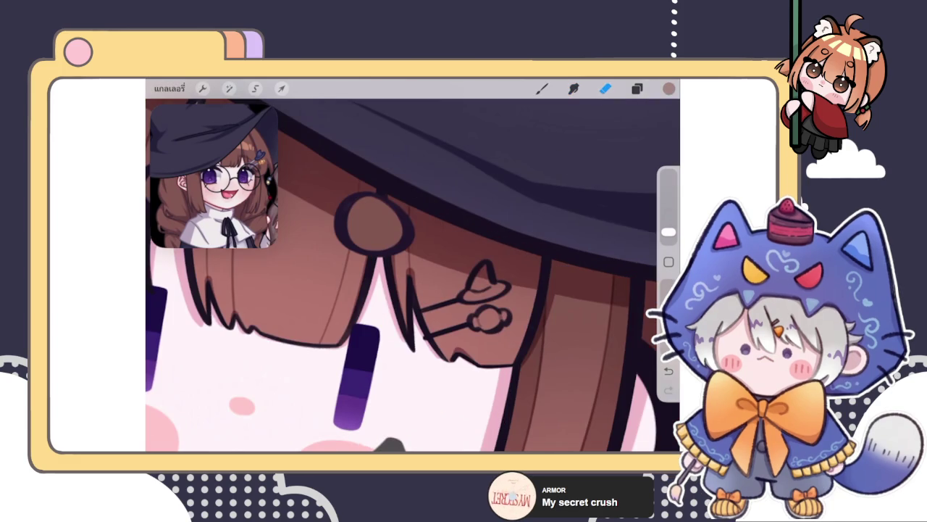
key(b)
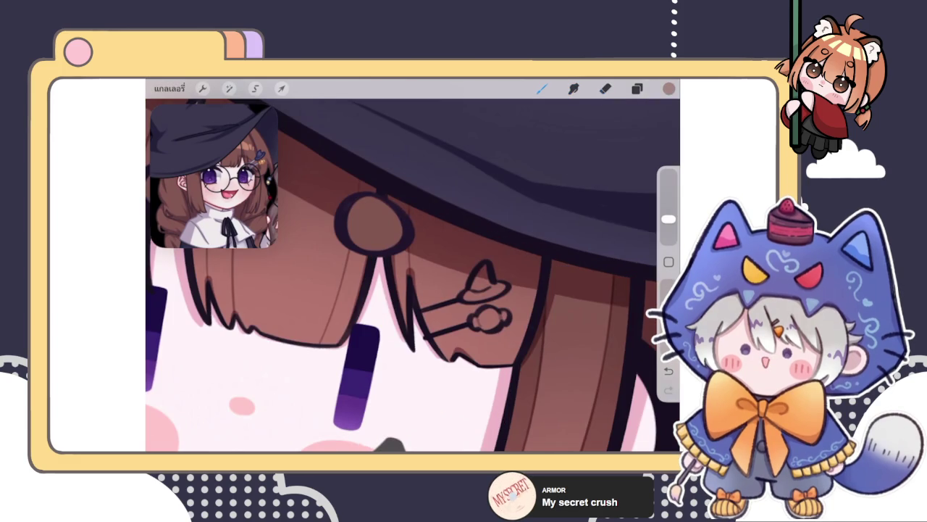
scroll(413, 276, down, 2)
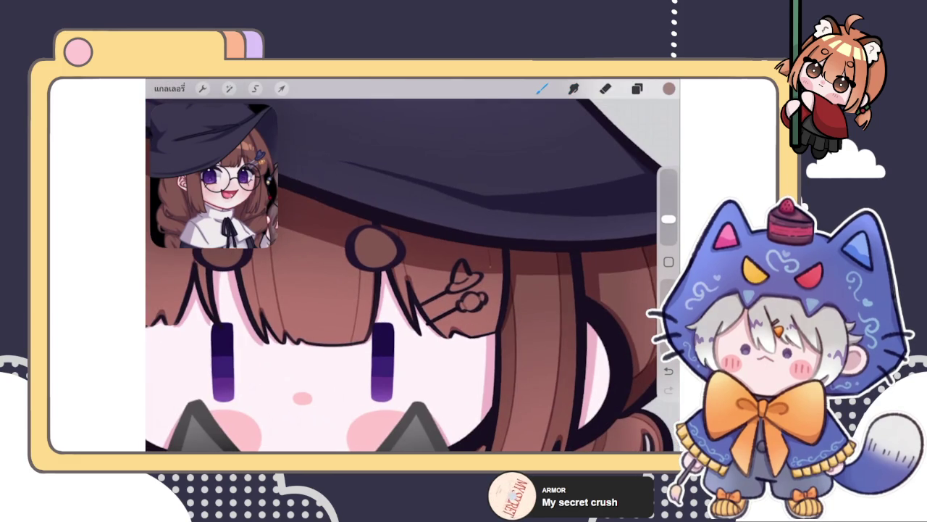
key(ctrl+z)
key(ctrl+z)
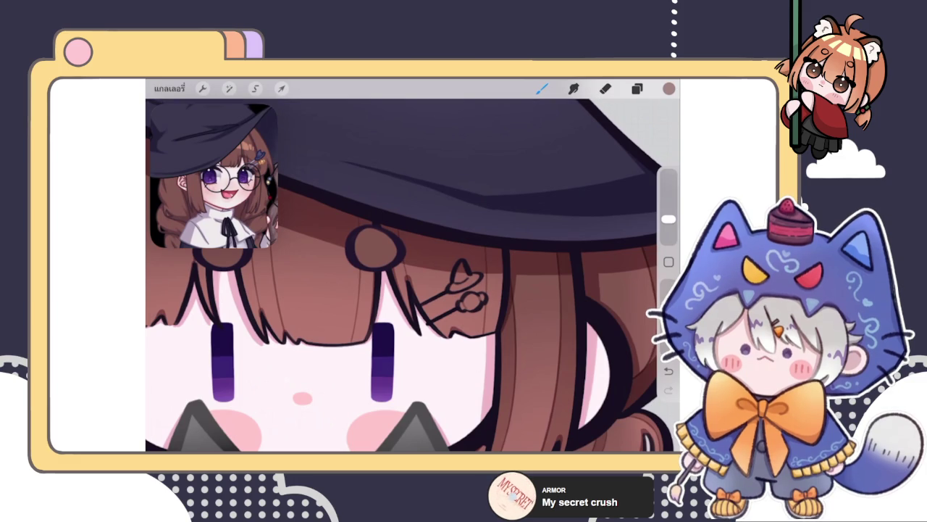
key(ctrl+z)
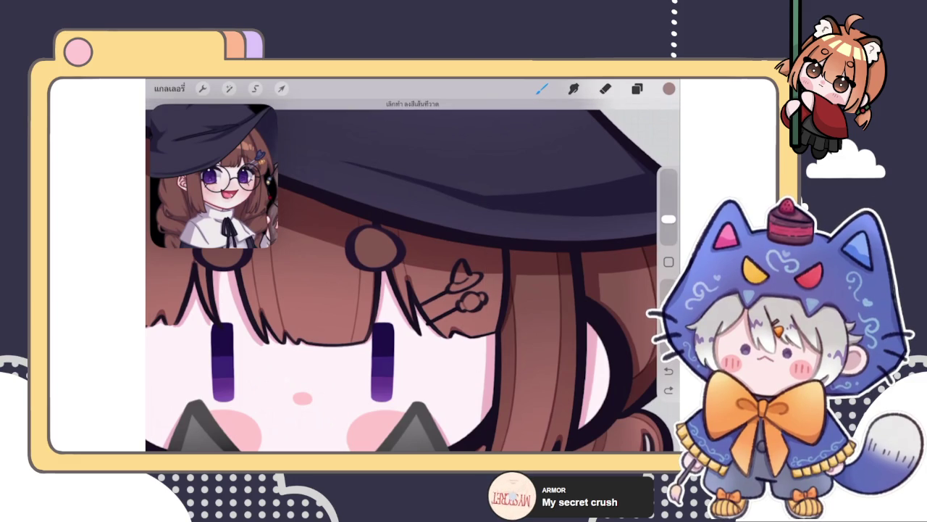
key(ctrl+shift+z)
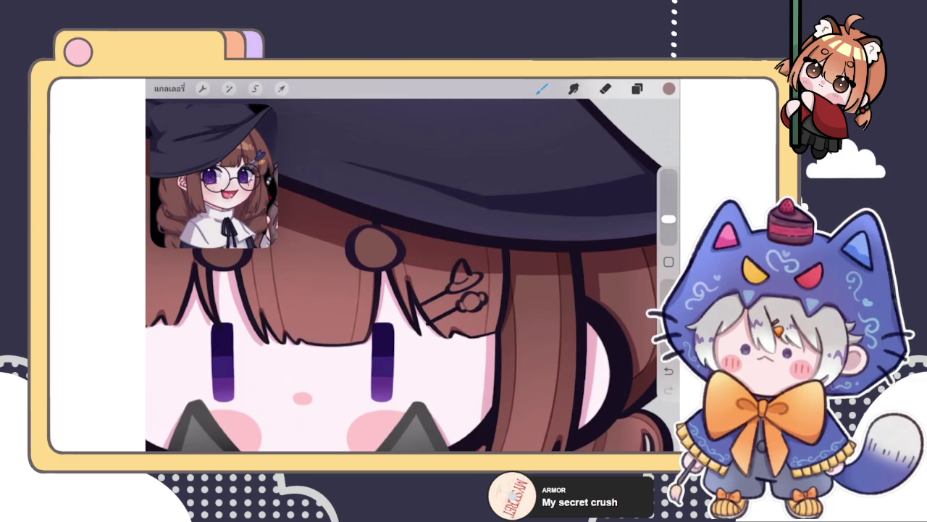
scroll(435, 290, up, 3)
scroll(435, 289, up, 2)
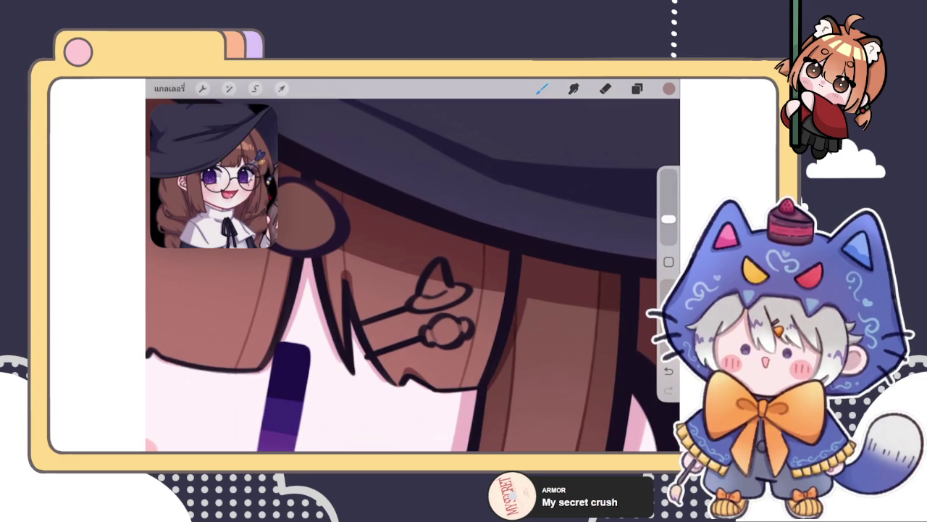
click(637, 89)
Close the layers list, zoom out to view the whole character, and reopen Layers
click(542, 88)
scroll(413, 275, down, 5)
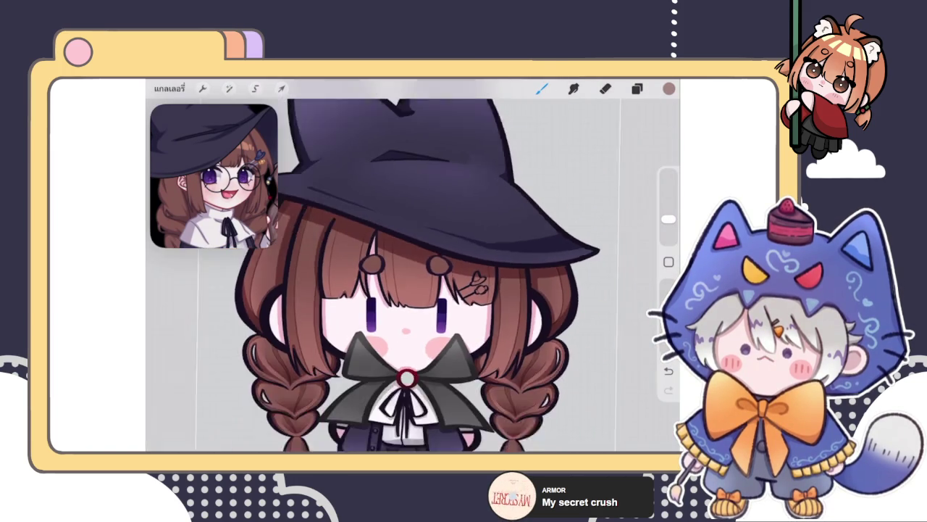
scroll(417, 265, down, 5)
scroll(428, 276, up, 5)
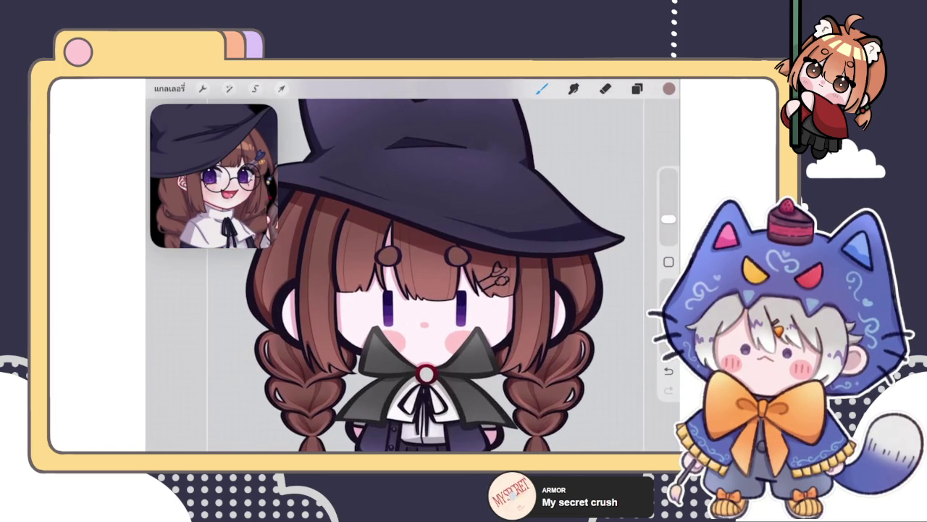
click(636, 88)
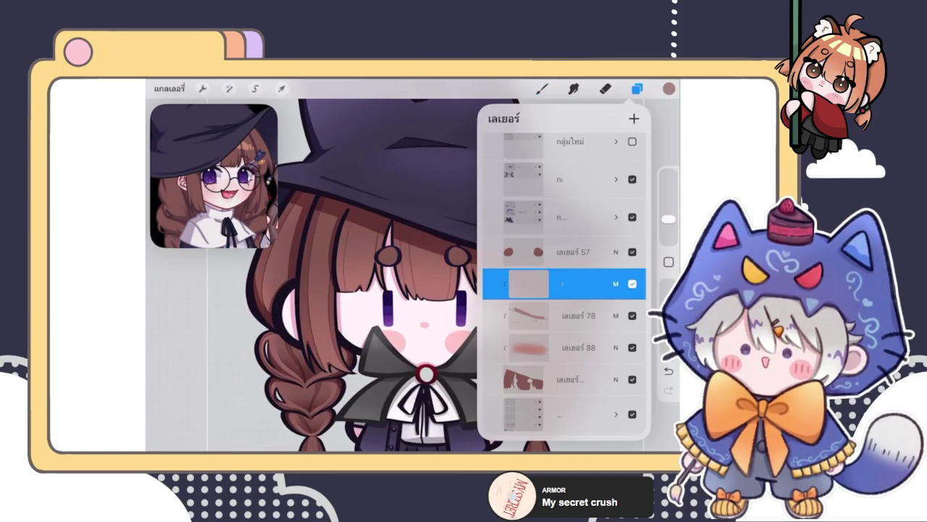